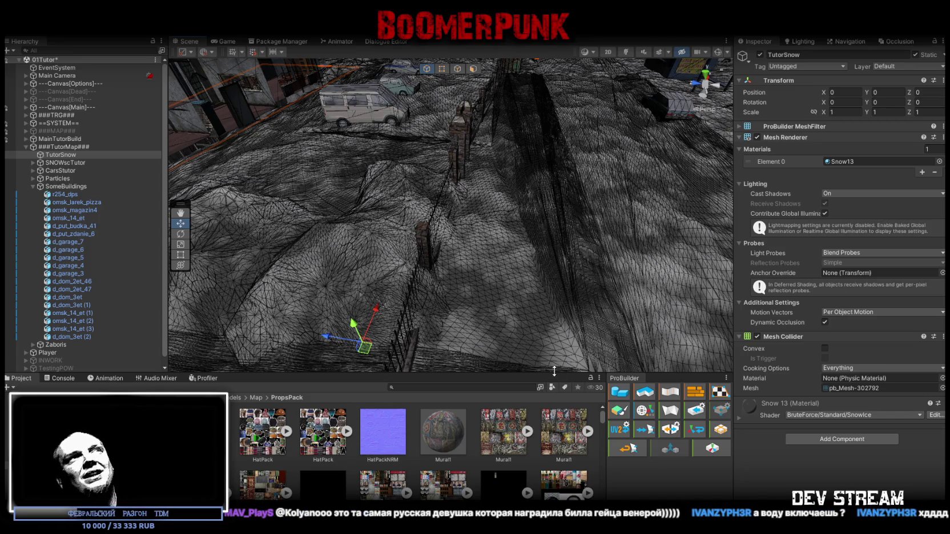
# - Fly over the snowy rooftops to the d_dom_3et building, then select and frame it
pyautogui.moveTo(539, 243)
pyautogui.mouseDown()
pyautogui.moveTo(567, 218)
pyautogui.moveTo(339, 237)
pyautogui.moveTo(357, 287)
pyautogui.mouseUp()
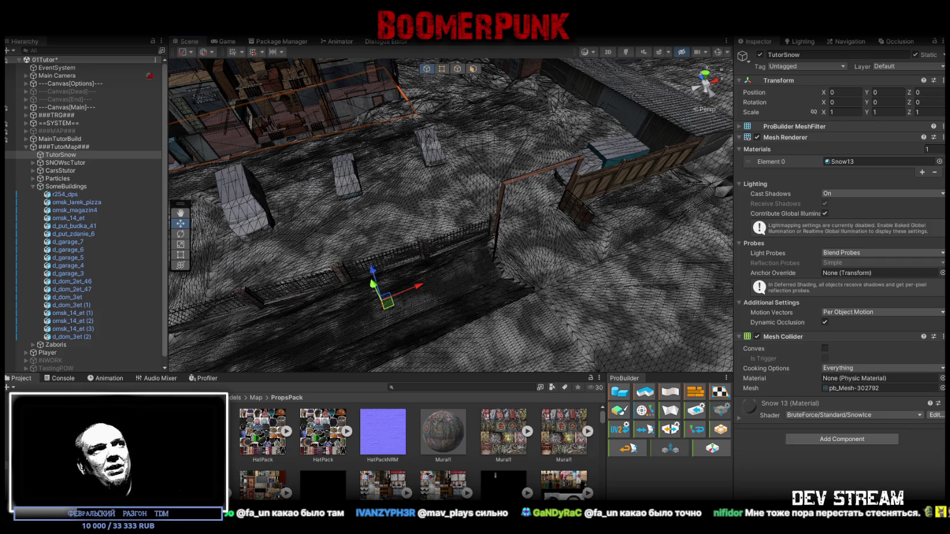
pyautogui.moveTo(669, 280); pyautogui.dragTo(460, 230)
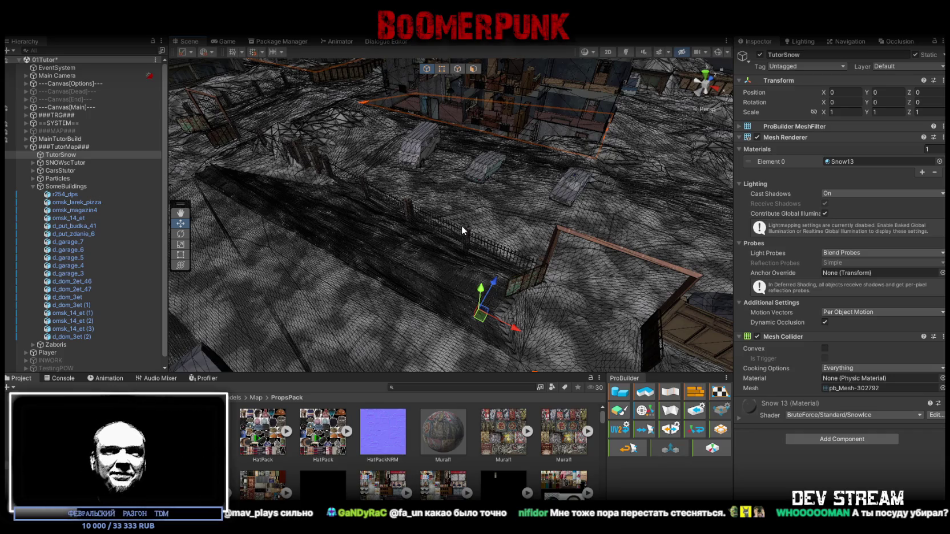
pyautogui.moveTo(501, 144); pyautogui.dragTo(562, 182)
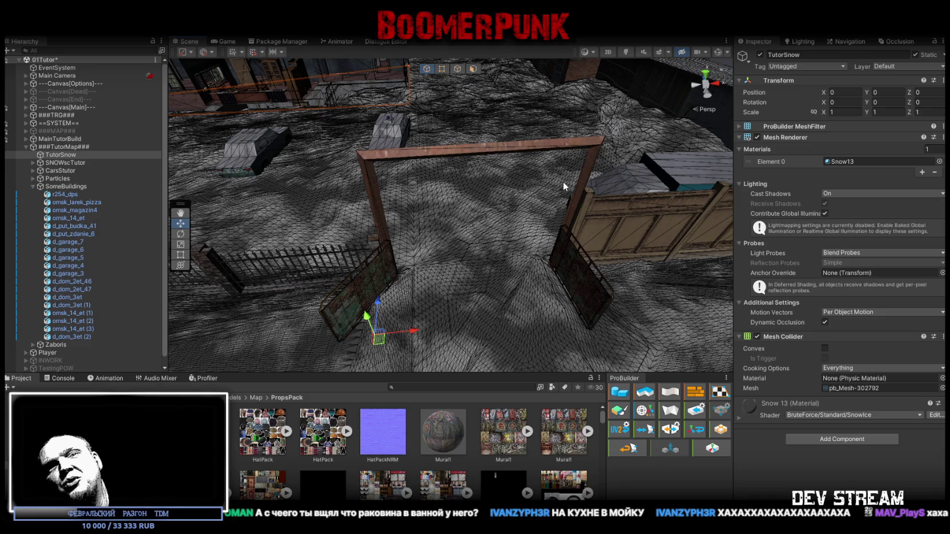
pyautogui.moveTo(563, 181); pyautogui.dragTo(465, 189)
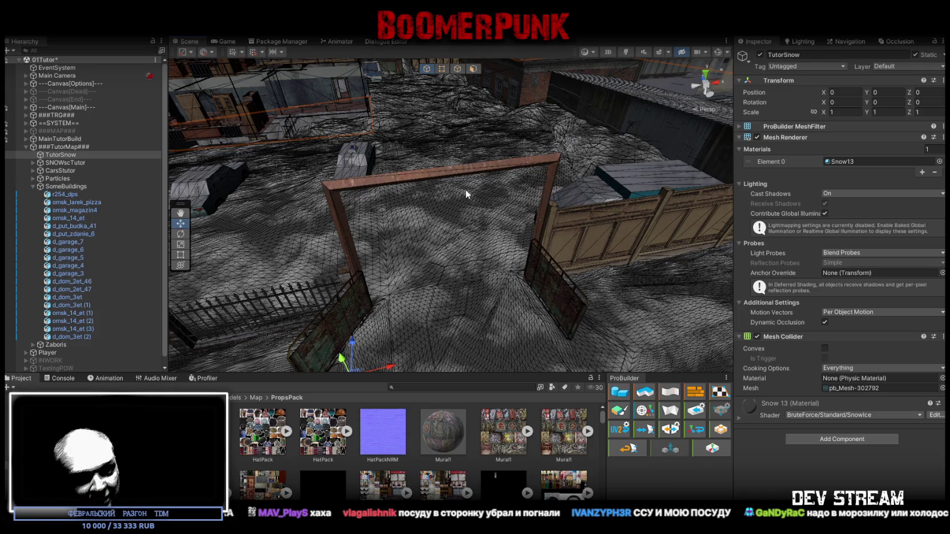
pyautogui.moveTo(465, 190)
pyautogui.mouseDown()
pyautogui.moveTo(474, 177)
pyautogui.moveTo(462, 158)
pyautogui.moveTo(505, 205)
pyautogui.moveTo(347, 173)
pyautogui.moveTo(388, 201)
pyautogui.mouseUp()
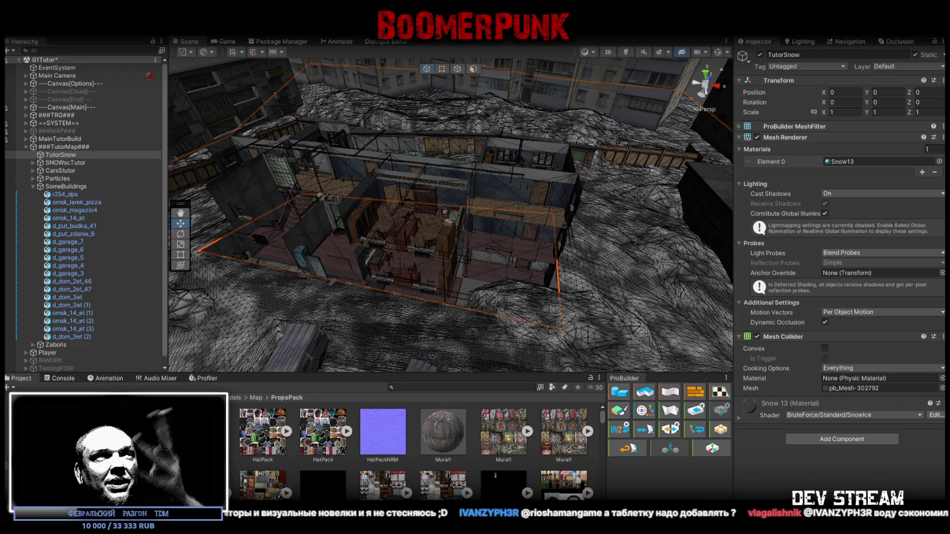
pyautogui.moveTo(511, 256)
pyautogui.mouseDown()
pyautogui.moveTo(482, 308)
pyautogui.moveTo(407, 265)
pyautogui.moveTo(486, 267)
pyautogui.mouseUp()
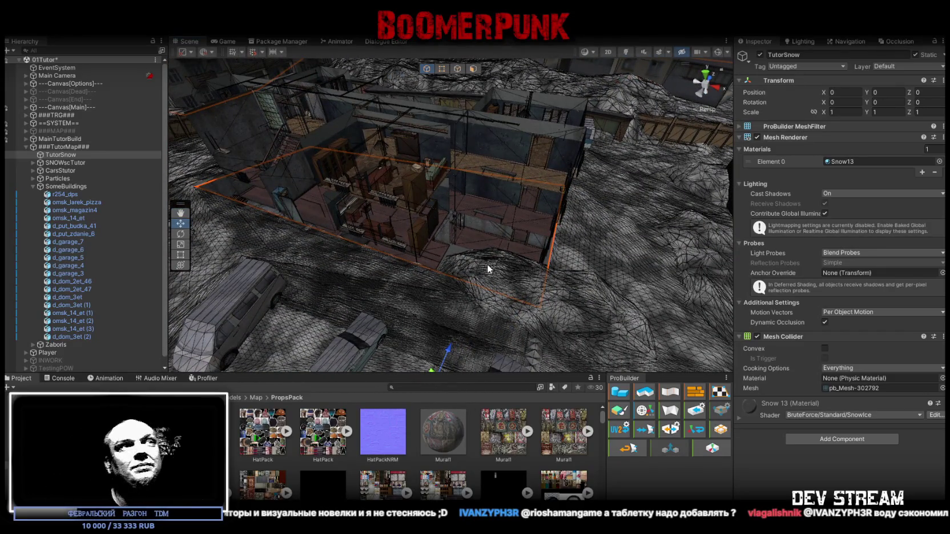
pyautogui.moveTo(556, 226)
pyautogui.mouseDown()
pyautogui.moveTo(528, 203)
pyautogui.moveTo(636, 220)
pyautogui.moveTo(500, 195)
pyautogui.moveTo(548, 203)
pyautogui.moveTo(593, 194)
pyautogui.moveTo(582, 201)
pyautogui.moveTo(594, 181)
pyautogui.moveTo(696, 173)
pyautogui.moveTo(627, 195)
pyautogui.moveTo(645, 184)
pyautogui.moveTo(666, 175)
pyautogui.moveTo(632, 204)
pyautogui.moveTo(435, 248)
pyautogui.mouseUp()
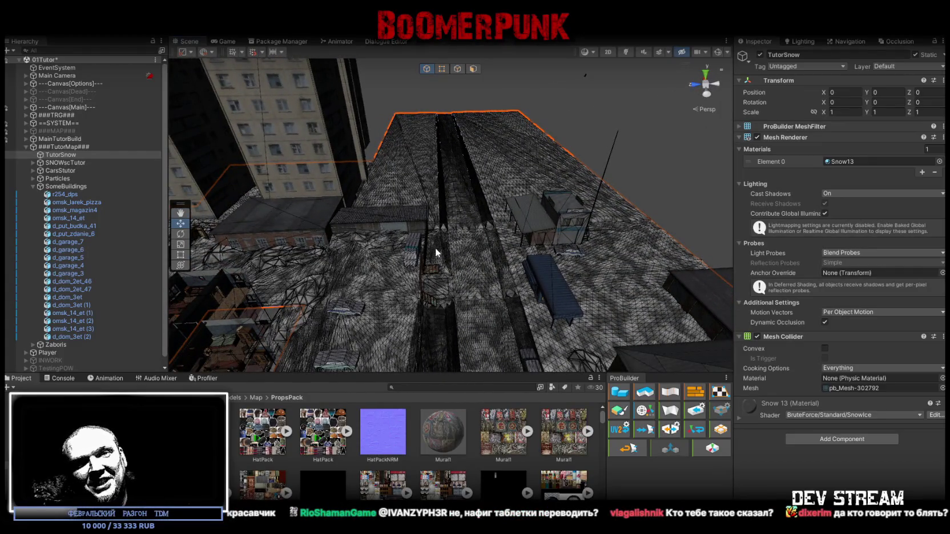
pyautogui.moveTo(435, 252)
pyautogui.mouseDown()
pyautogui.moveTo(433, 160)
pyautogui.moveTo(429, 218)
pyautogui.moveTo(249, 223)
pyautogui.moveTo(321, 197)
pyautogui.mouseUp()
pyautogui.click(330, 183)
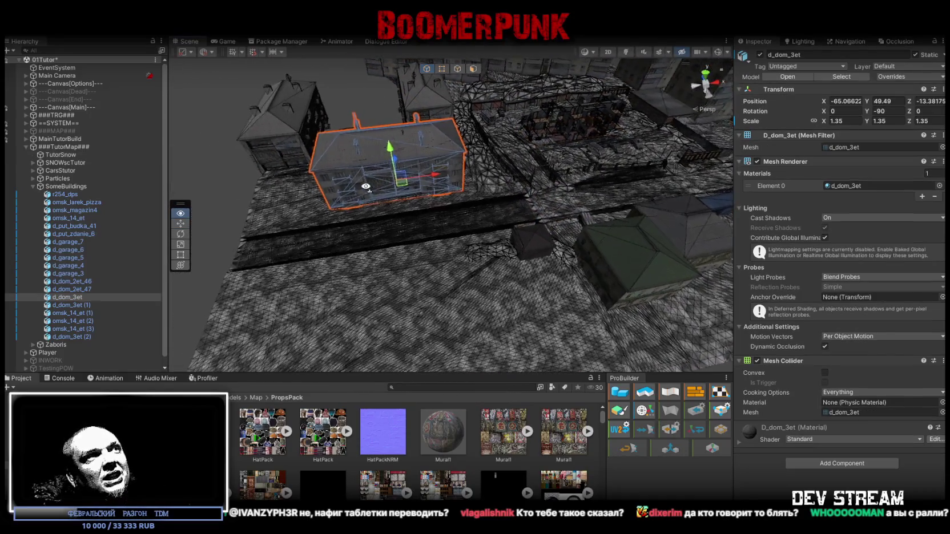
pyautogui.press('f')
# - Make two copies of d_dom_3et and move and turn them into place along the street
pyautogui.hotkey('ctrl', 'd')
pyautogui.moveTo(398, 179)
pyautogui.mouseDown()
pyautogui.moveTo(424, 231)
pyautogui.moveTo(492, 291)
pyautogui.moveTo(766, 317)
pyautogui.moveTo(724, 338)
pyautogui.moveTo(664, 262)
pyautogui.moveTo(624, 278)
pyautogui.moveTo(309, 275)
pyautogui.moveTo(400, 229)
pyautogui.moveTo(475, 164)
pyautogui.moveTo(386, 145)
pyautogui.moveTo(603, 170)
pyautogui.moveTo(330, 189)
pyautogui.moveTo(329, 217)
pyautogui.moveTo(375, 178)
pyautogui.mouseUp()
pyautogui.press('e')
pyautogui.press('w')
pyautogui.hotkey('ctrl', 'd')
pyautogui.scroll(6, 375, 178)
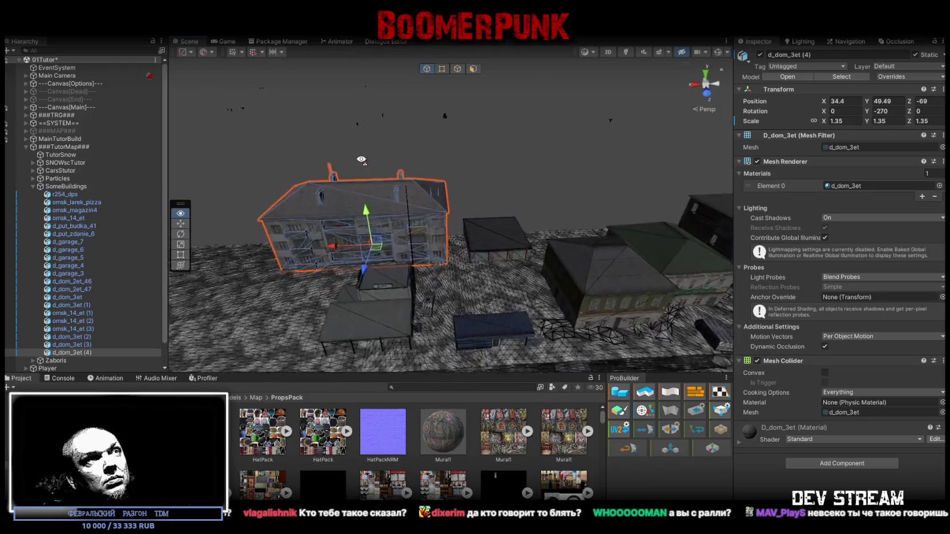
pyautogui.moveTo(338, 213); pyautogui.dragTo(567, 199)
# - Turn the omsk_larek_pizza kiosk around to Y rotation 0
pyautogui.click(567, 200)
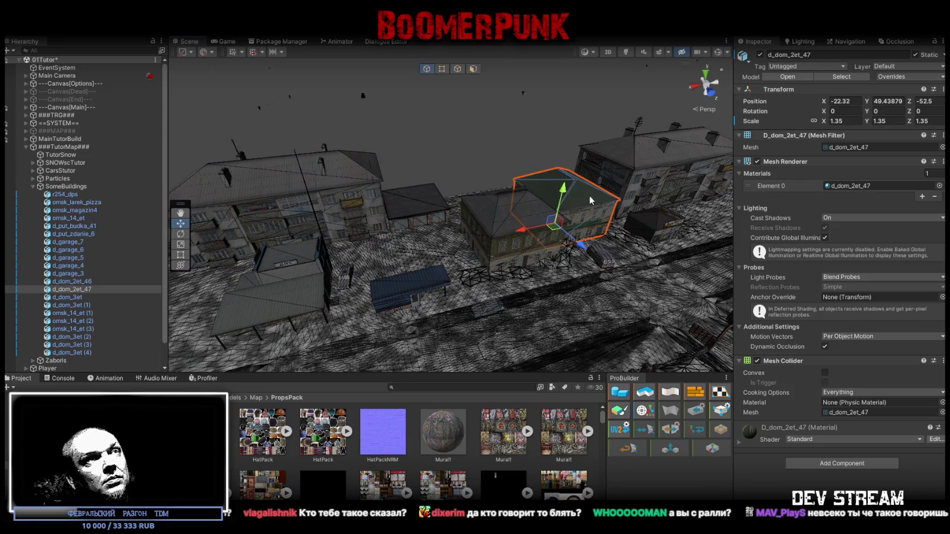
pyautogui.scroll(2, 503, 218)
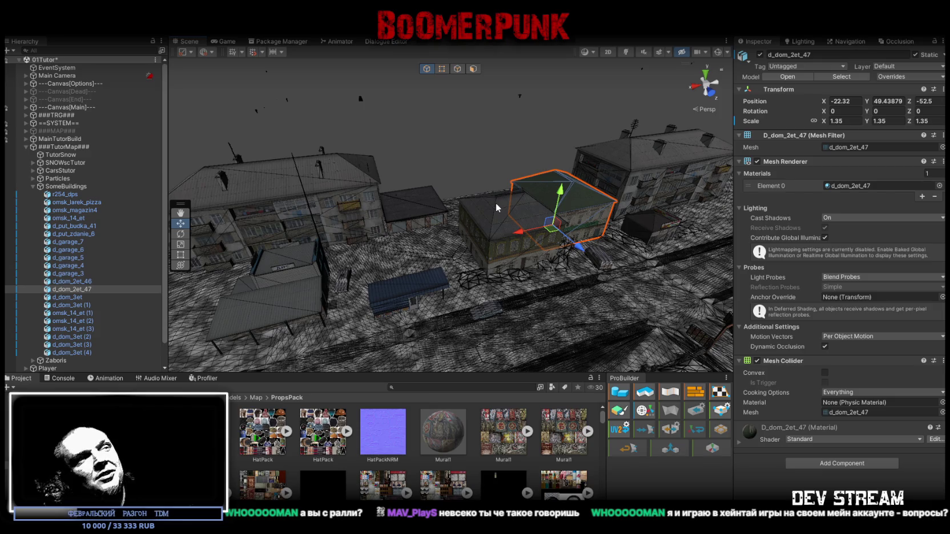
pyautogui.moveTo(495, 202); pyautogui.dragTo(677, 220)
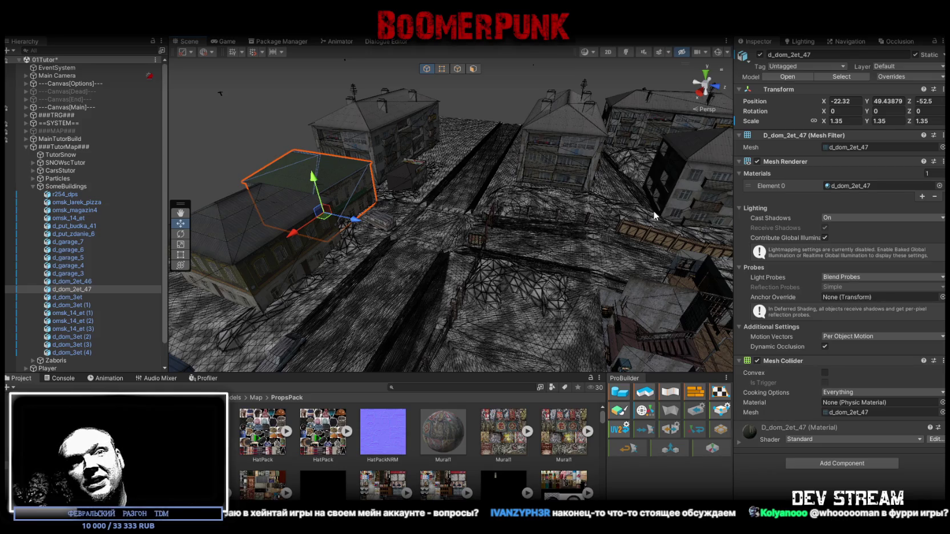
pyautogui.moveTo(722, 174)
pyautogui.mouseDown()
pyautogui.moveTo(427, 145)
pyautogui.moveTo(379, 214)
pyautogui.moveTo(447, 236)
pyautogui.mouseUp()
pyautogui.moveTo(490, 246); pyautogui.dragTo(451, 246)
pyautogui.press('e')
pyautogui.moveTo(434, 289)
pyautogui.mouseDown()
pyautogui.moveTo(289, 296)
pyautogui.moveTo(583, 235)
pyautogui.mouseUp()
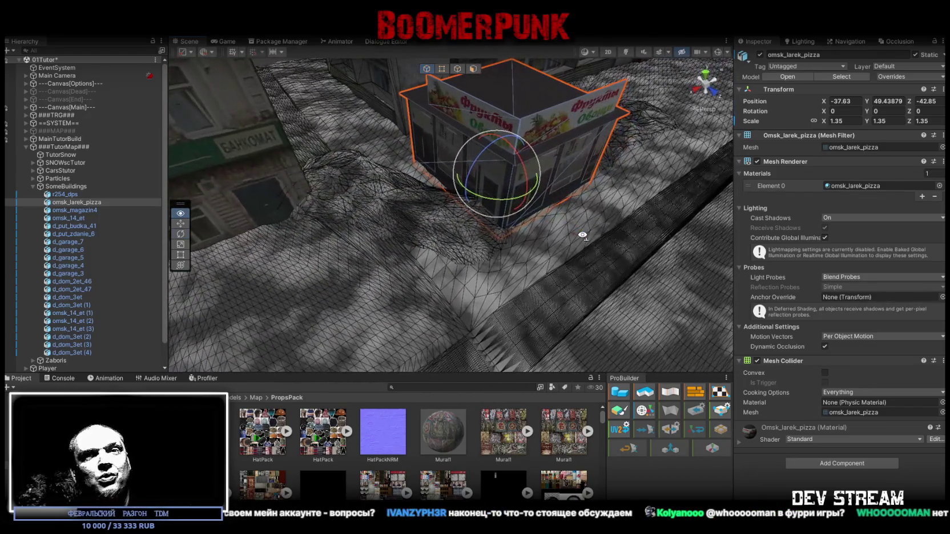
# - Rotate the Sugrob05 (7) snow pile beside the kiosk to Y 266.52
pyautogui.click(614, 139)
pyautogui.moveTo(613, 148)
pyautogui.mouseDown()
pyautogui.moveTo(559, 184)
pyautogui.moveTo(606, 187)
pyautogui.moveTo(574, 189)
pyautogui.moveTo(533, 174)
pyautogui.moveTo(517, 194)
pyautogui.moveTo(539, 234)
pyautogui.moveTo(607, 249)
pyautogui.mouseUp()
pyautogui.press('w')
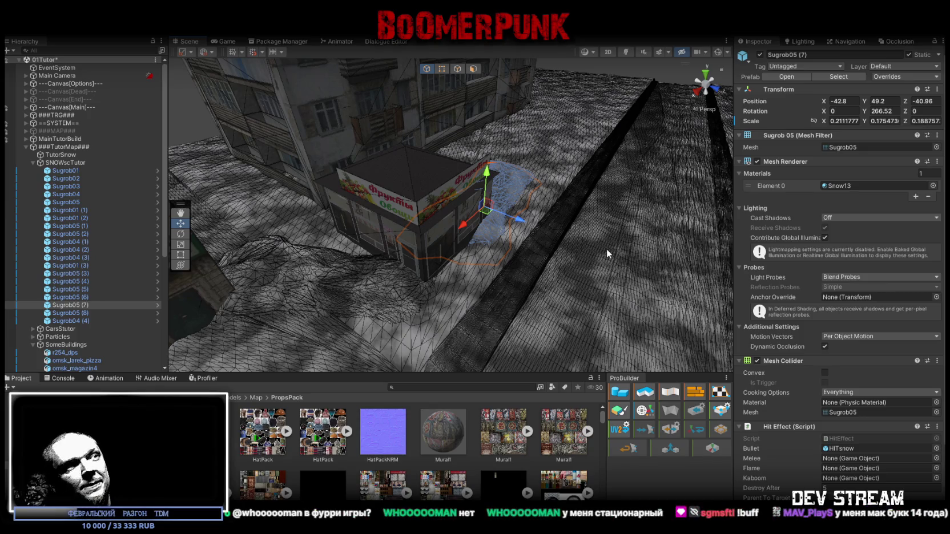
# - Collapse the SNOWscTutor hierarchy groups and open the Cars asset folder
pyautogui.keyDown('alt'); pyautogui.click(26, 147); pyautogui.keyUp('alt')
pyautogui.click(25, 147)
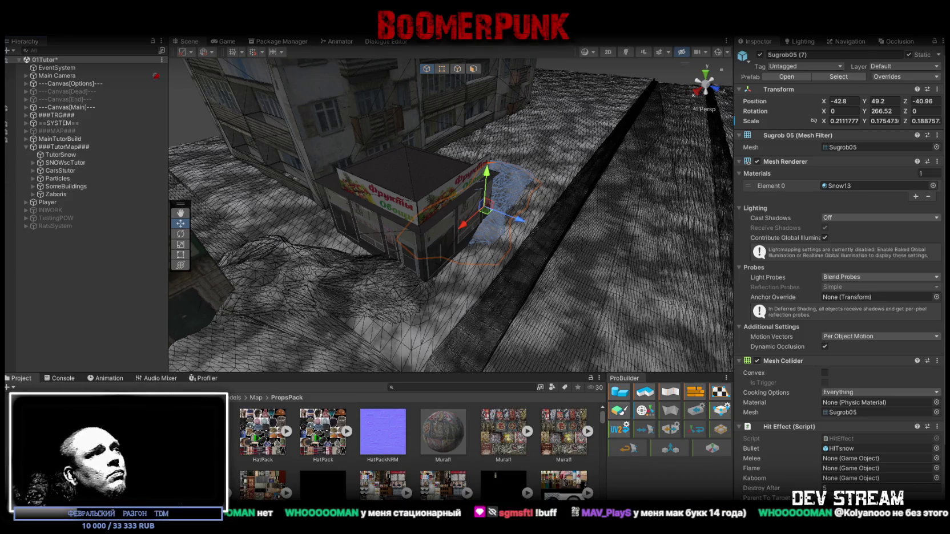
pyautogui.click(34, 458)
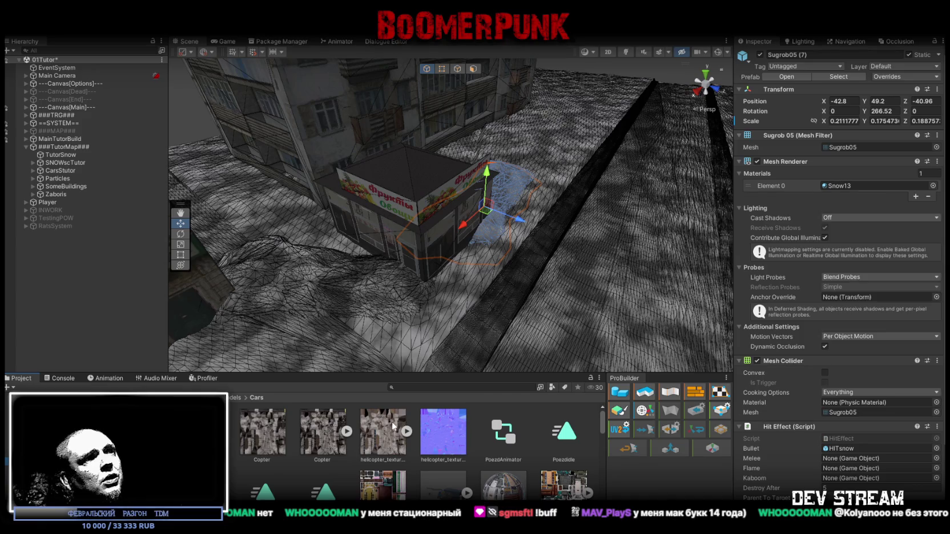
pyautogui.scroll(-5, 286, 451)
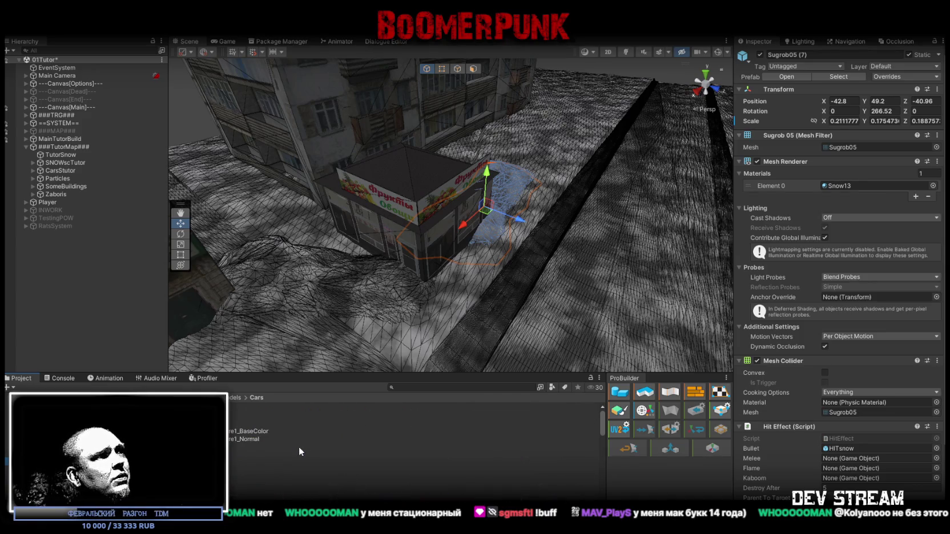
pyautogui.scroll(-5, 299, 447)
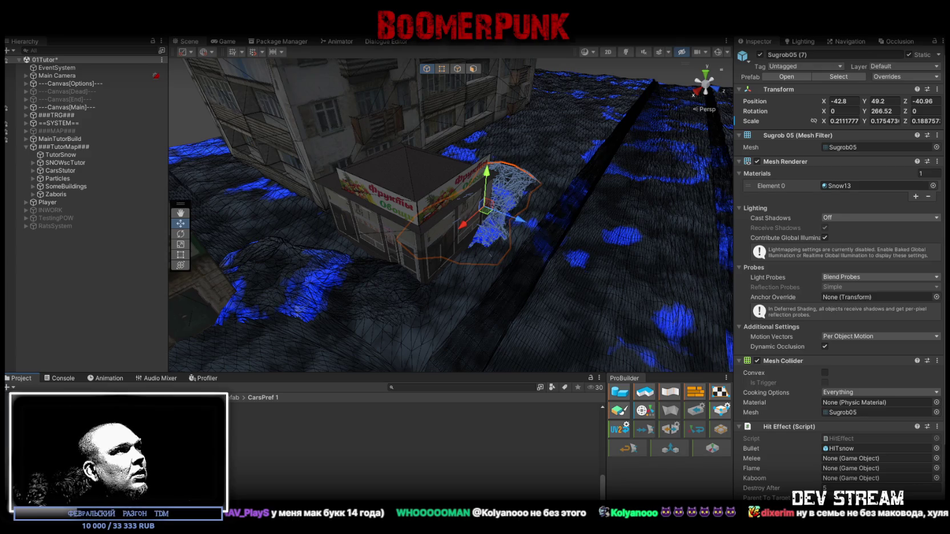
# - Inspect a CarsRoadPref car prefab, then delete the CarsRoadPref folder, bringing up the confirmation
pyautogui.scroll(5, 285, 457)
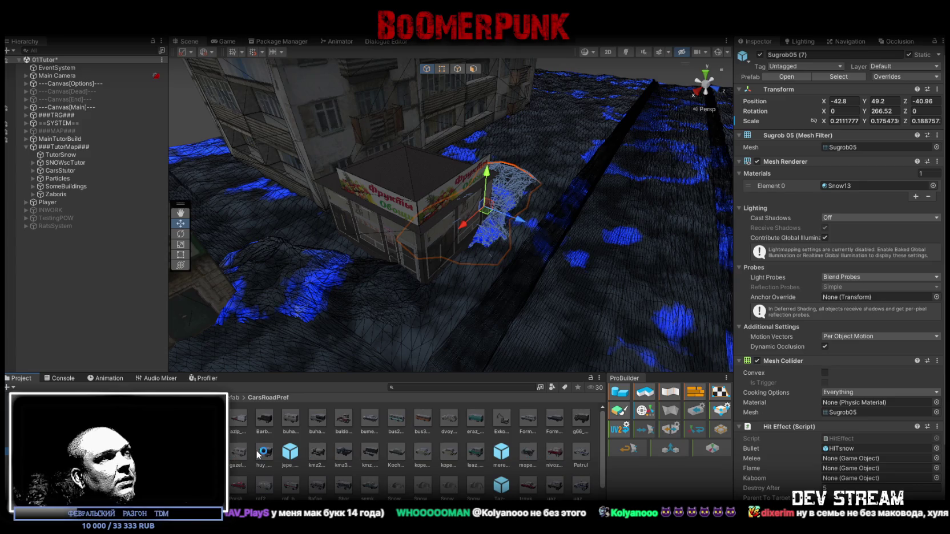
pyautogui.scroll(-2, 258, 453)
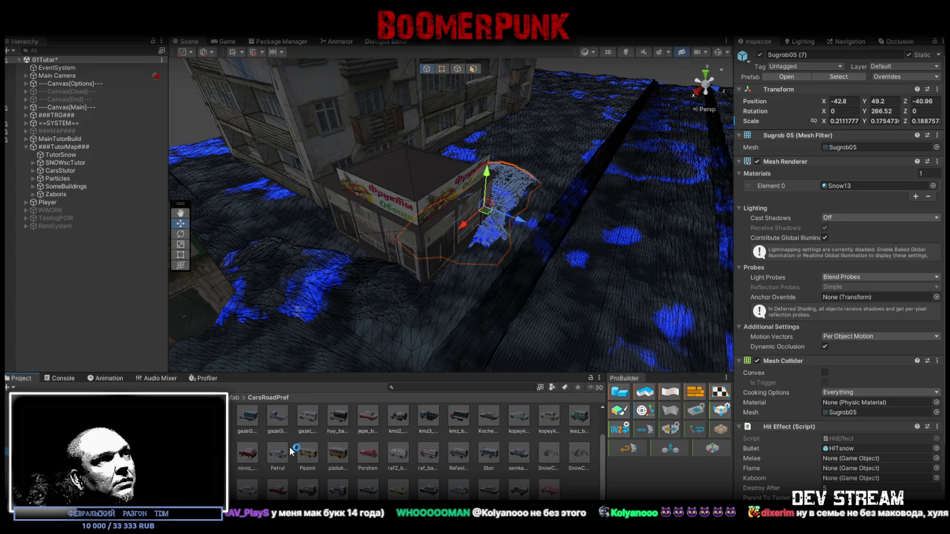
pyautogui.scroll(1, 289, 447)
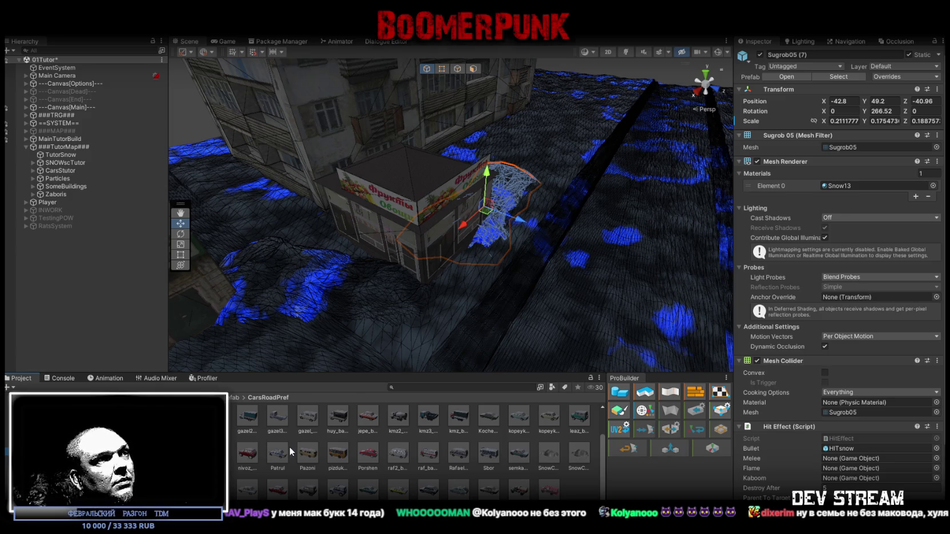
pyautogui.click(296, 436)
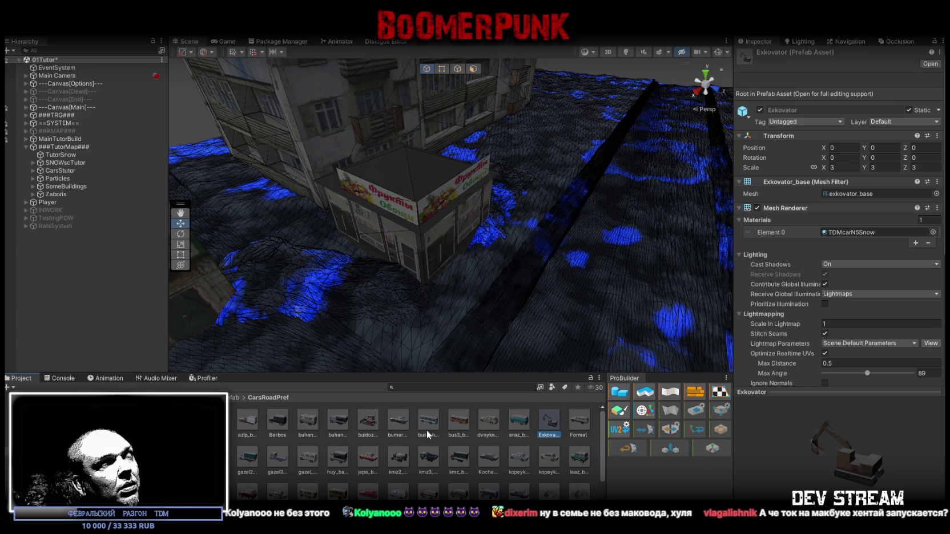
pyautogui.moveTo(463, 318)
pyautogui.mouseDown()
pyautogui.moveTo(372, 296)
pyautogui.moveTo(377, 333)
pyautogui.moveTo(418, 333)
pyautogui.moveTo(430, 318)
pyautogui.moveTo(422, 315)
pyautogui.mouseUp()
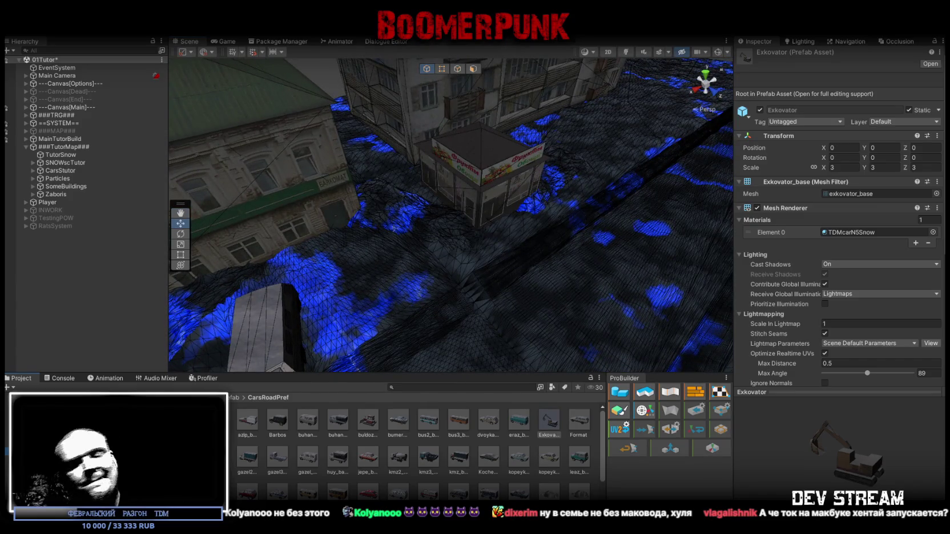
pyautogui.press('Delete')
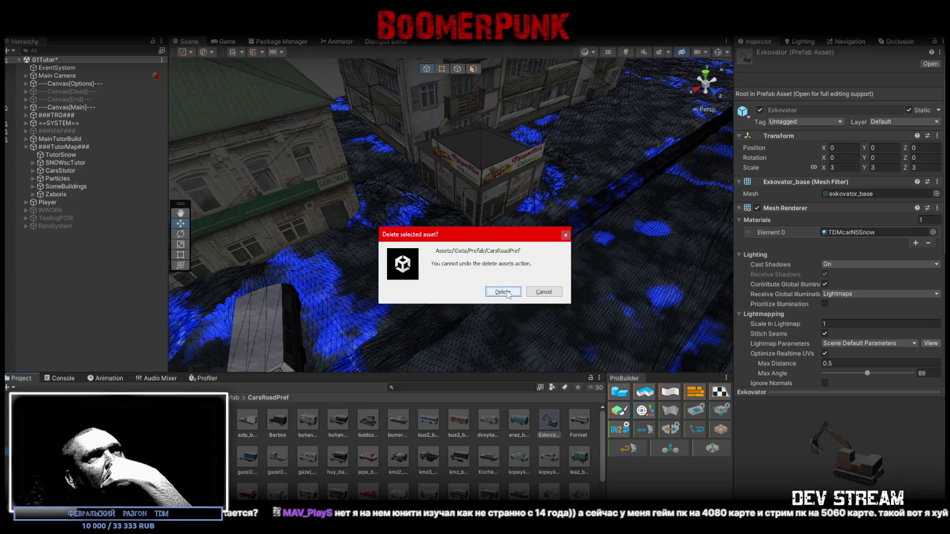
# - Confirm the CarsRoadPref deletion, open CarsPref, and add an empty CarsPool child under ###TutorMap###
pyautogui.click(506, 291)
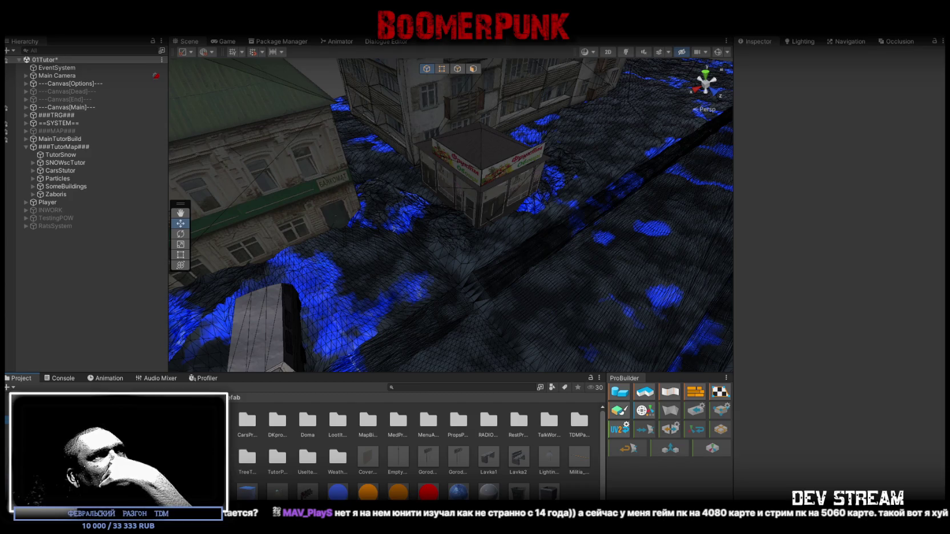
pyautogui.doubleClick(246, 423)
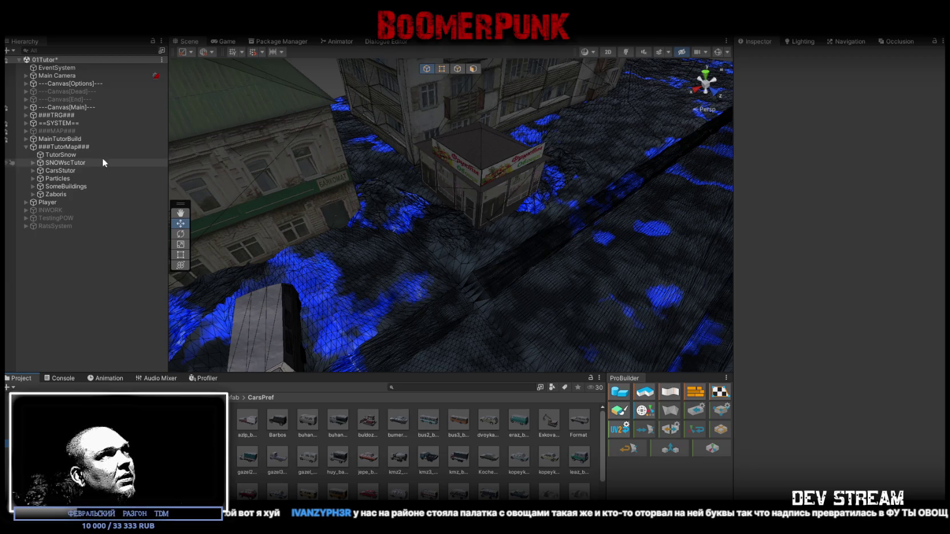
pyautogui.rightClick(48, 148)
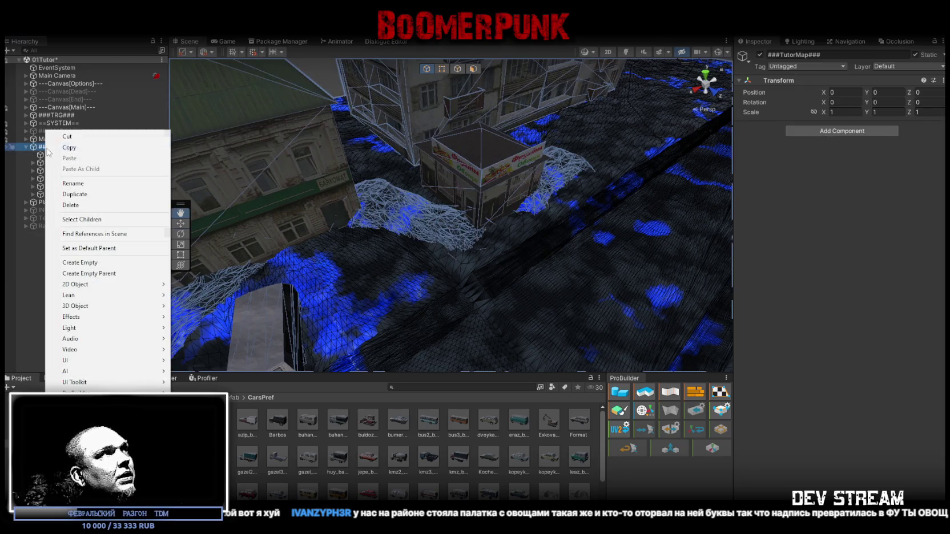
pyautogui.click(89, 263)
pyautogui.write('C')
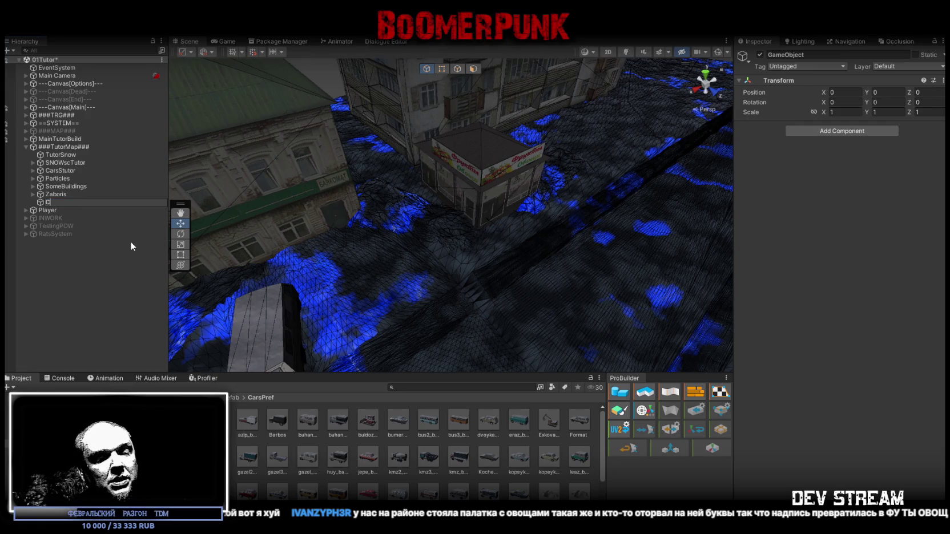
pyautogui.write('arsPool')
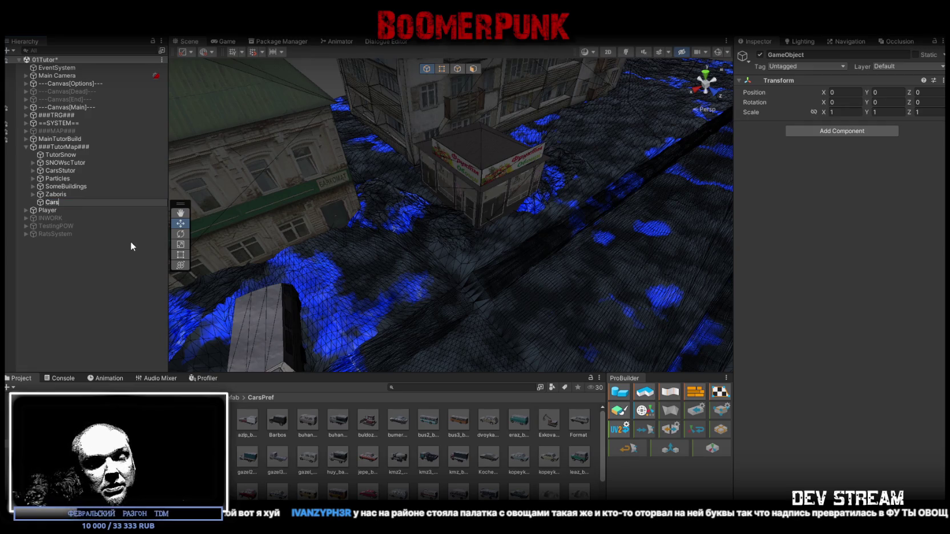
pyautogui.press('Return')
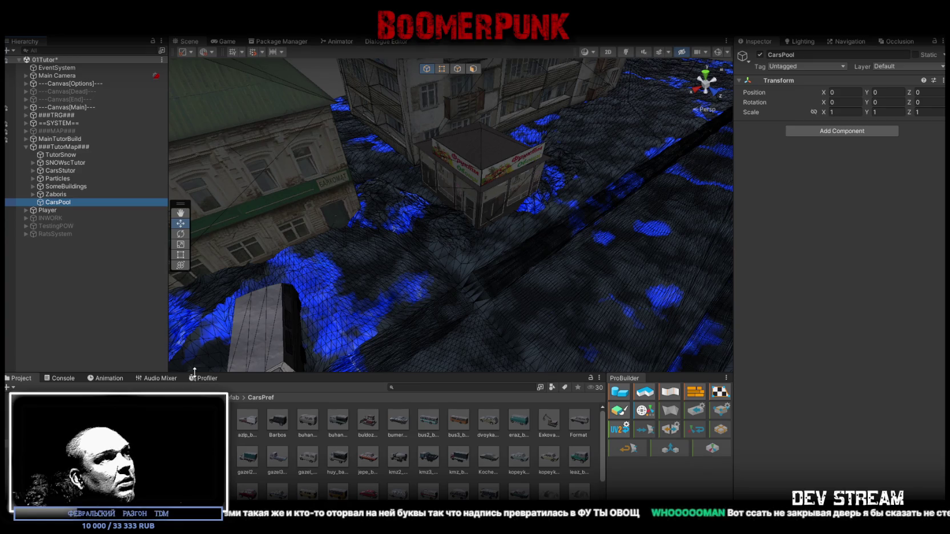
# - Select all 55 car prefabs in CarsPref and drop them into CarsPool
pyautogui.click(248, 421)
pyautogui.scroll(-1, 354, 417)
pyautogui.hotkey('ctrl', 'a')
pyautogui.scroll(1, 428, 478)
pyautogui.moveTo(428, 456)
pyautogui.mouseDown()
pyautogui.moveTo(96, 203)
pyautogui.moveTo(62, 202)
pyautogui.mouseUp()
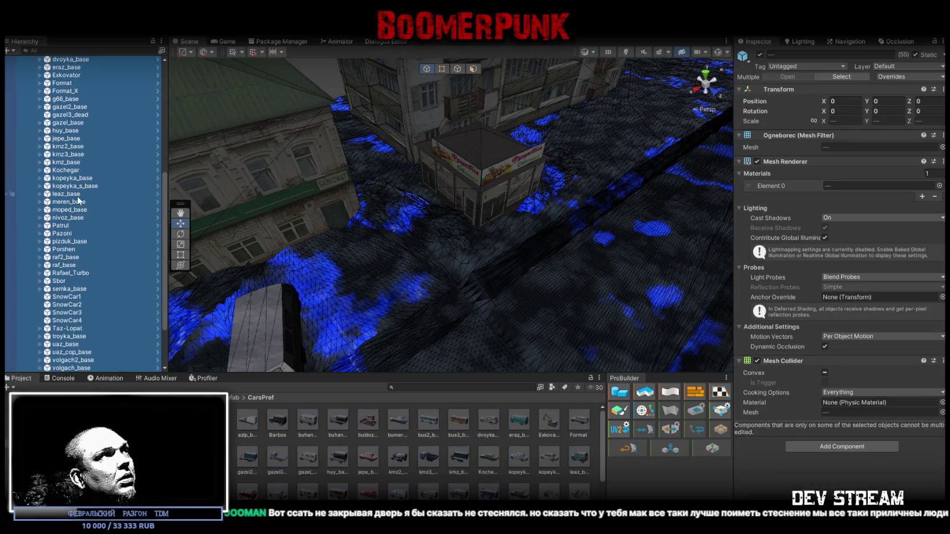
pyautogui.moveTo(399, 171)
pyautogui.keyDown('alt'); pyautogui.mouseDown()
pyautogui.moveTo(685, 143)
pyautogui.moveTo(790, 144)
pyautogui.moveTo(839, 118)
pyautogui.moveTo(672, 128)
pyautogui.moveTo(628, 172)
pyautogui.moveTo(514, 217)
pyautogui.moveTo(399, 194)
pyautogui.mouseUp(); pyautogui.keyUp('alt')
pyautogui.click(137, 150)
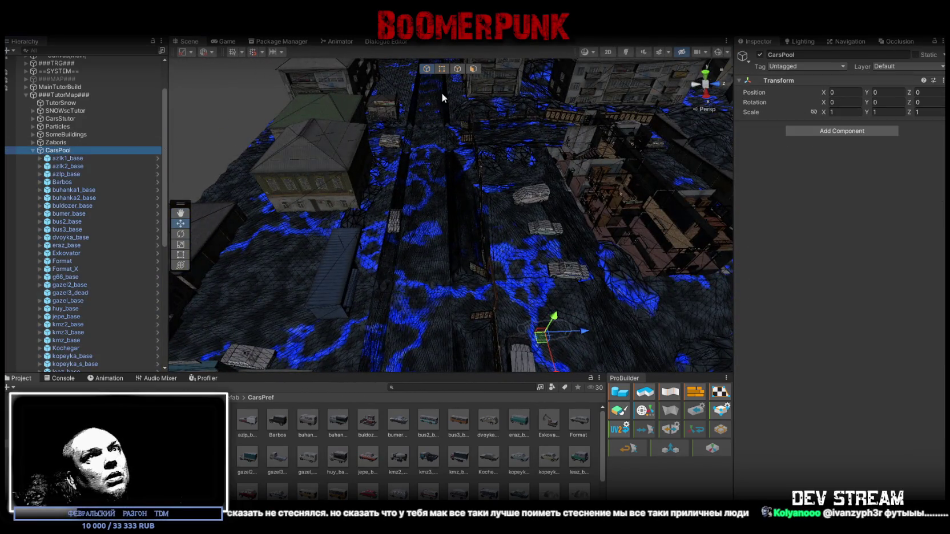
# - Create an empty CarsStatic child under CarsPool and mark it static
pyautogui.doubleClick(86, 158)
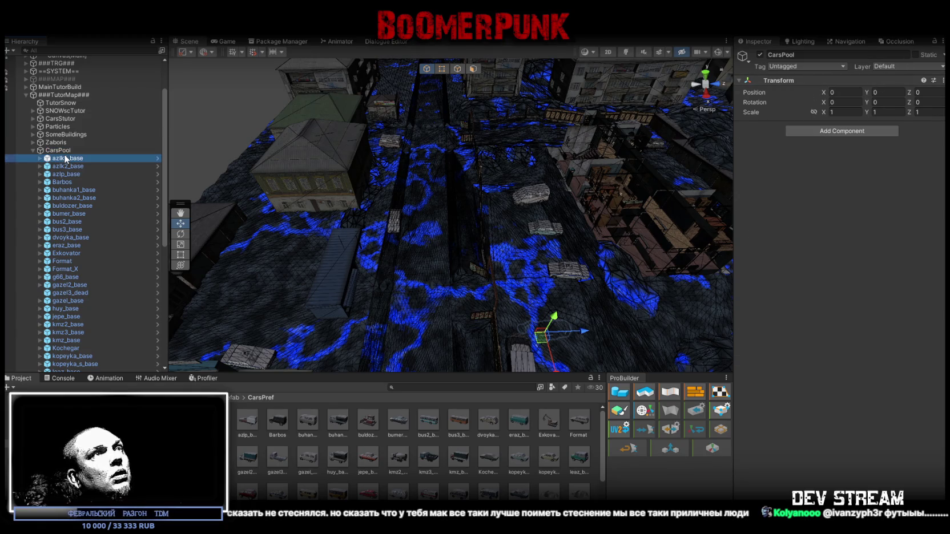
pyautogui.moveTo(304, 166)
pyautogui.keyDown('alt'); pyautogui.mouseDown()
pyautogui.moveTo(392, 118)
pyautogui.moveTo(509, 182)
pyautogui.moveTo(528, 167)
pyautogui.moveTo(354, 174)
pyautogui.mouseUp(); pyautogui.keyUp('alt')
pyautogui.rightClick(75, 151)
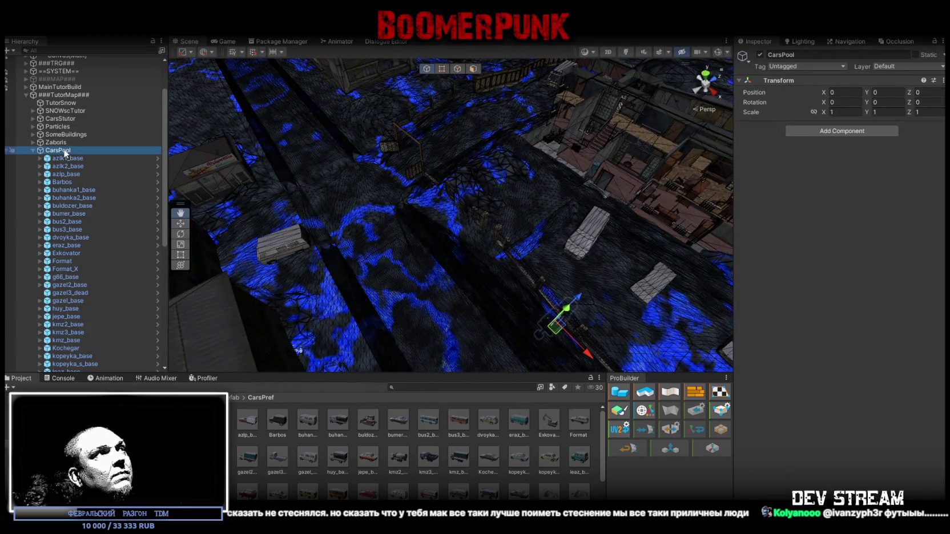
pyautogui.click(125, 241)
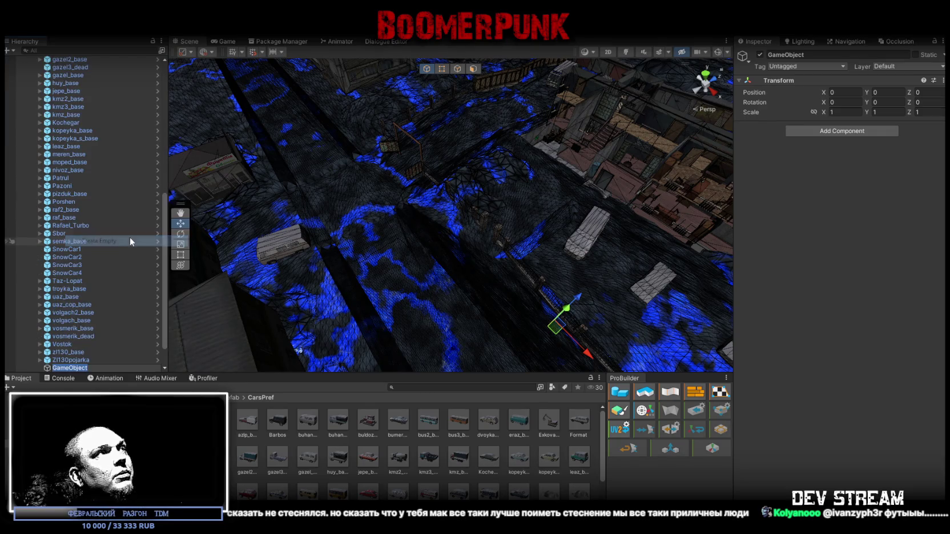
pyautogui.write('Ca')
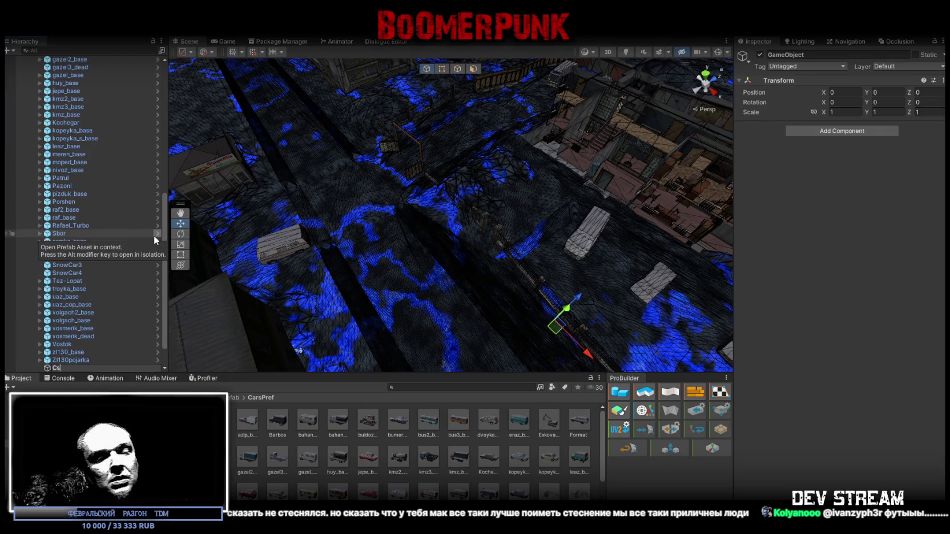
pyautogui.write('rsStatic')
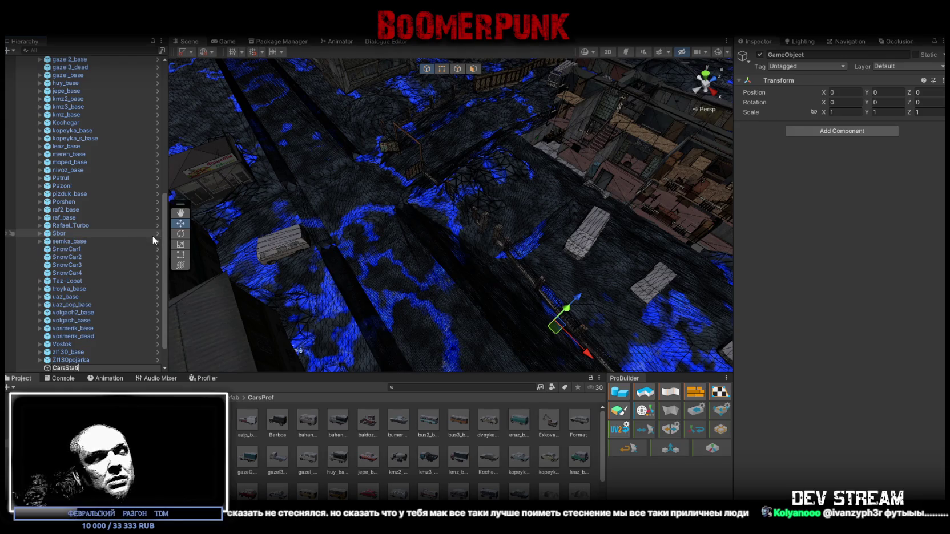
pyautogui.press('Return')
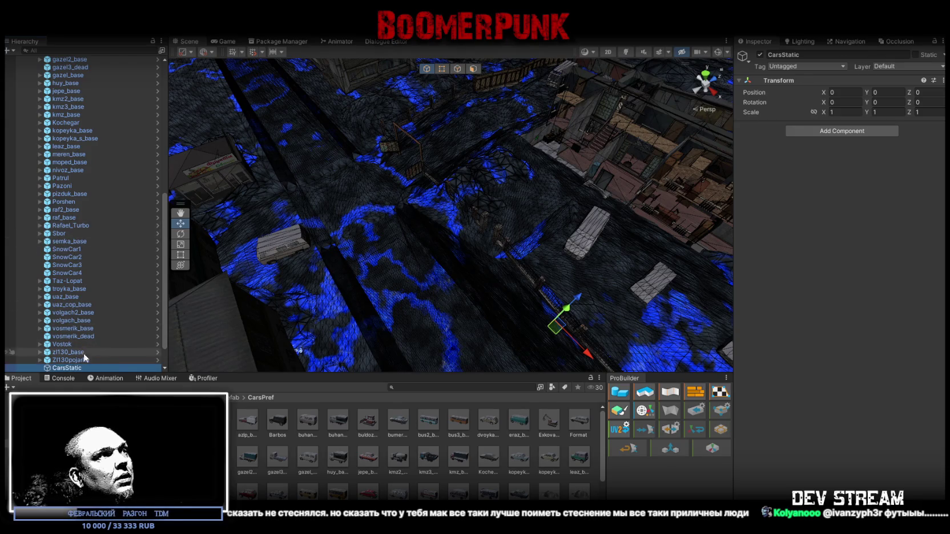
pyautogui.click(916, 55)
# - Duplicate CarsStatic, move the copy beside it, and rename it CarsSpawner1
pyautogui.moveTo(67, 367)
pyautogui.mouseDown()
pyautogui.moveTo(69, 63)
pyautogui.moveTo(62, 143)
pyautogui.moveTo(79, 156)
pyautogui.mouseUp()
pyautogui.hotkey('ctrl', 'd')
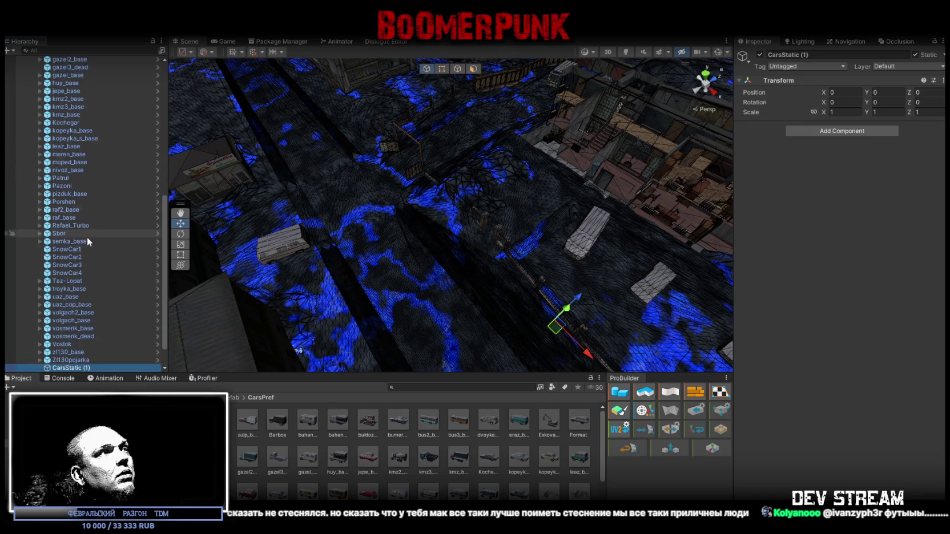
pyautogui.moveTo(70, 338)
pyautogui.mouseDown()
pyautogui.moveTo(89, 64)
pyautogui.moveTo(64, 133)
pyautogui.mouseUp()
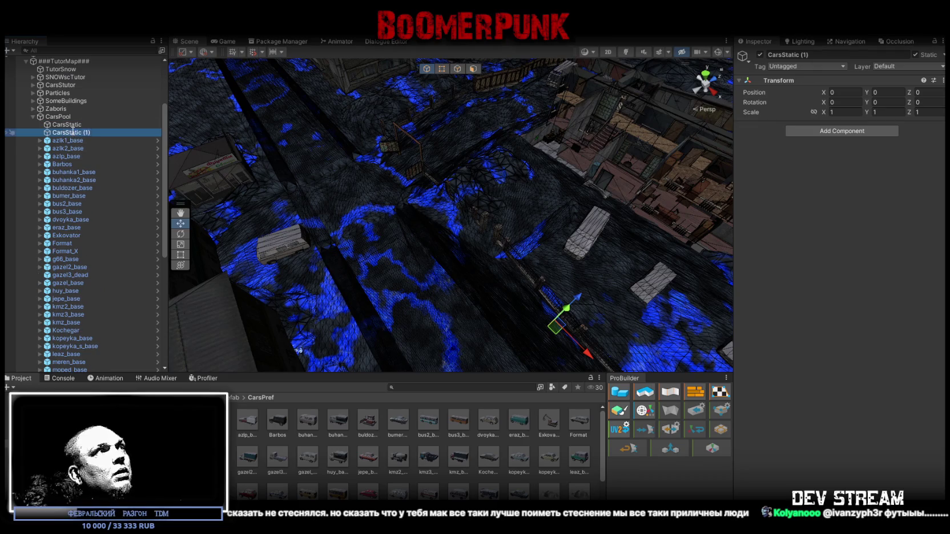
pyautogui.write('Spawn')
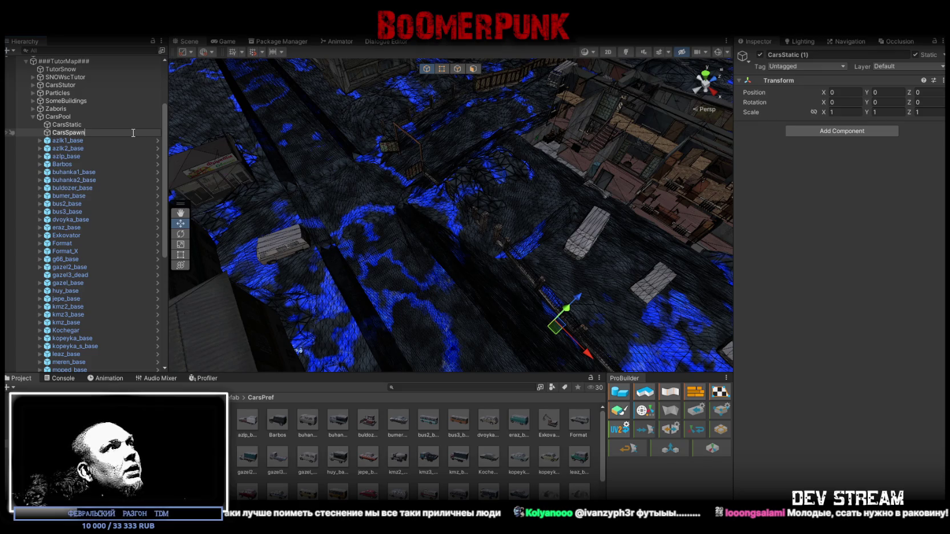
pyautogui.write('er1')
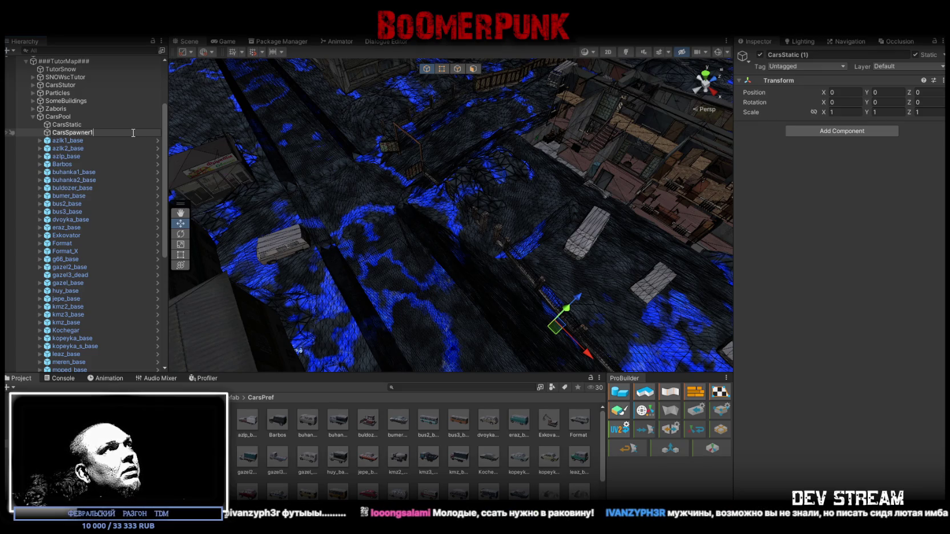
pyautogui.press('Return')
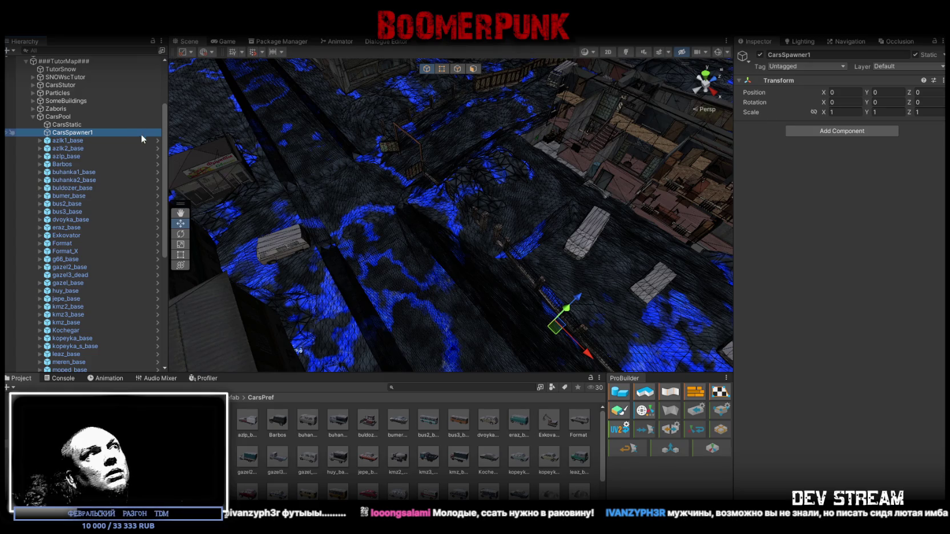
# - Duplicate the spawner and rename the two as CarsSpawner (1) and CarsSpawner (2)
pyautogui.hotkey('ctrl', 'd')
pyautogui.moveTo(106, 175)
pyautogui.mouseDown()
pyautogui.moveTo(104, 57)
pyautogui.moveTo(91, 163)
pyautogui.mouseUp()
pyautogui.click(92, 162)
pyautogui.click(91, 162)
pyautogui.click(91, 163)
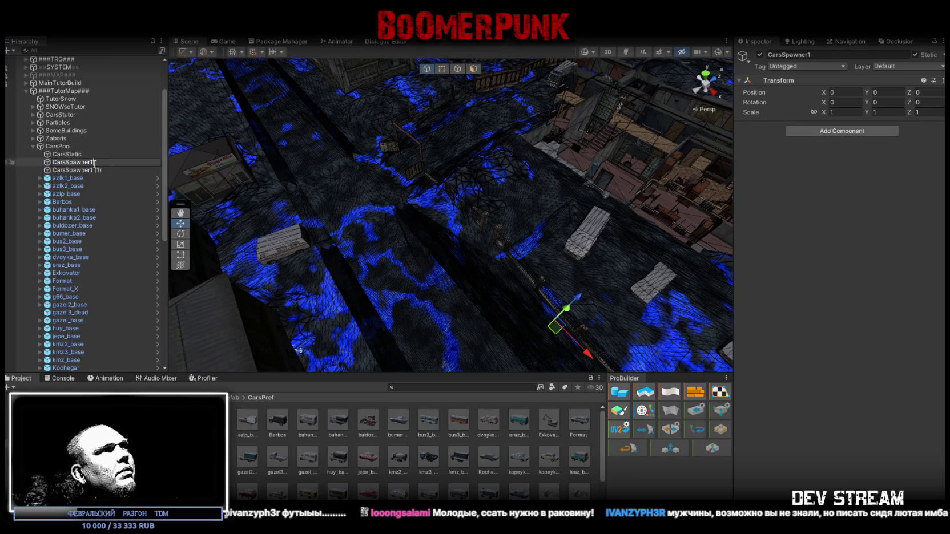
pyautogui.click(95, 171)
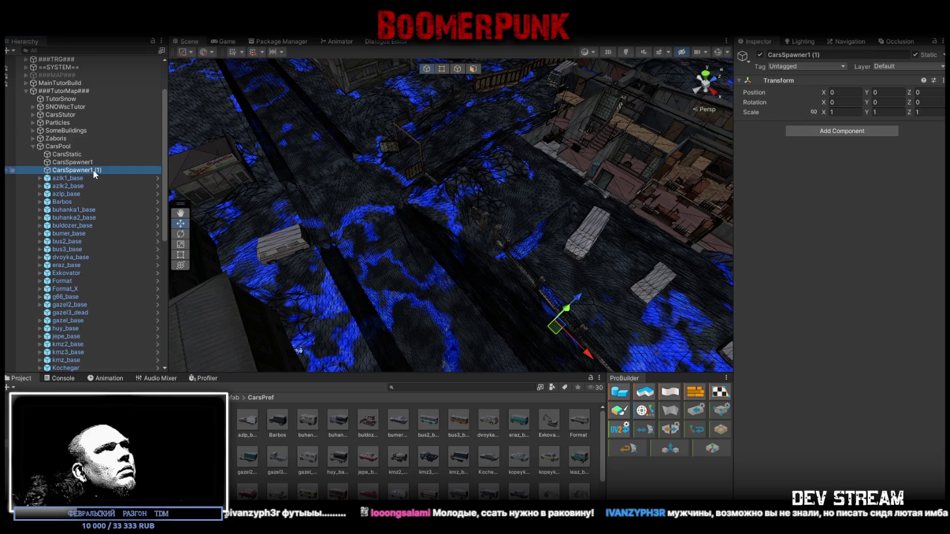
pyautogui.click(95, 171)
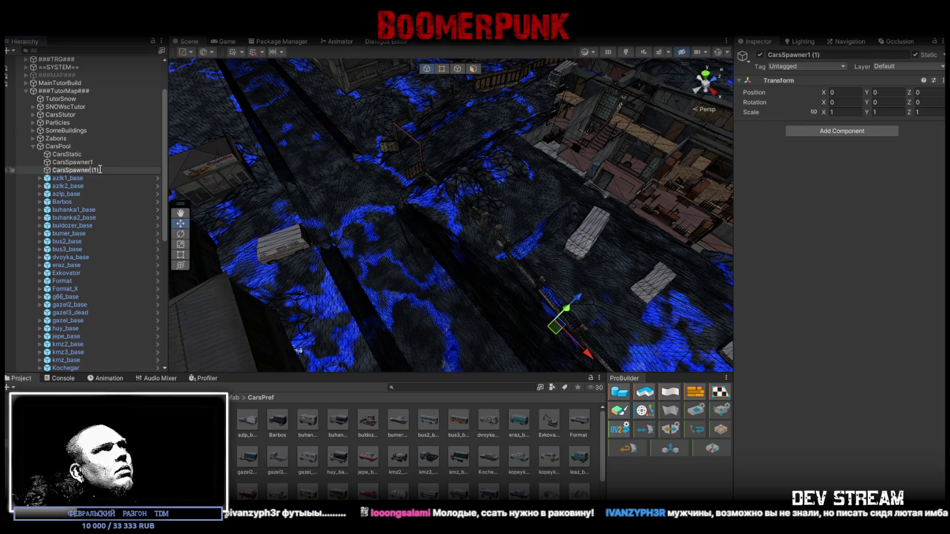
pyautogui.click(97, 170)
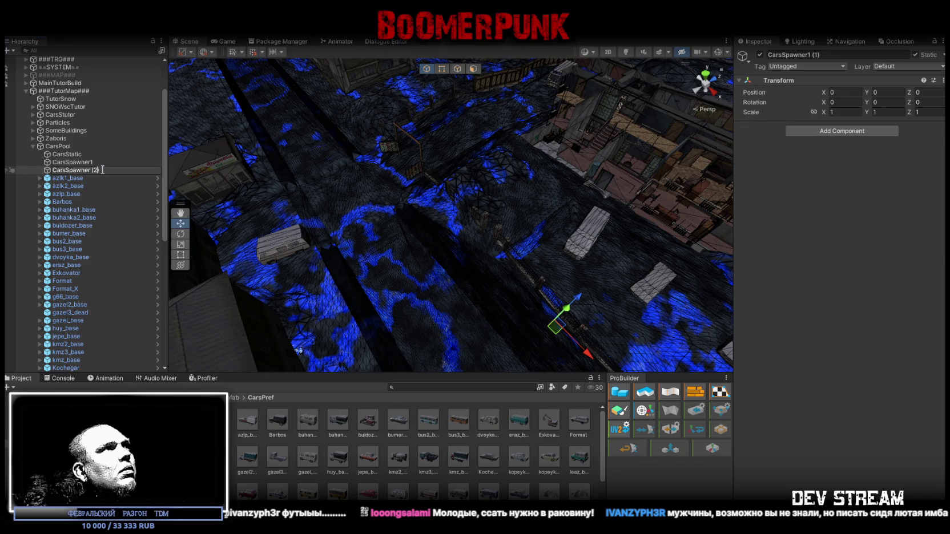
pyautogui.click(105, 162)
pyautogui.click(107, 162)
pyautogui.write('(')
pyautogui.press('Return')
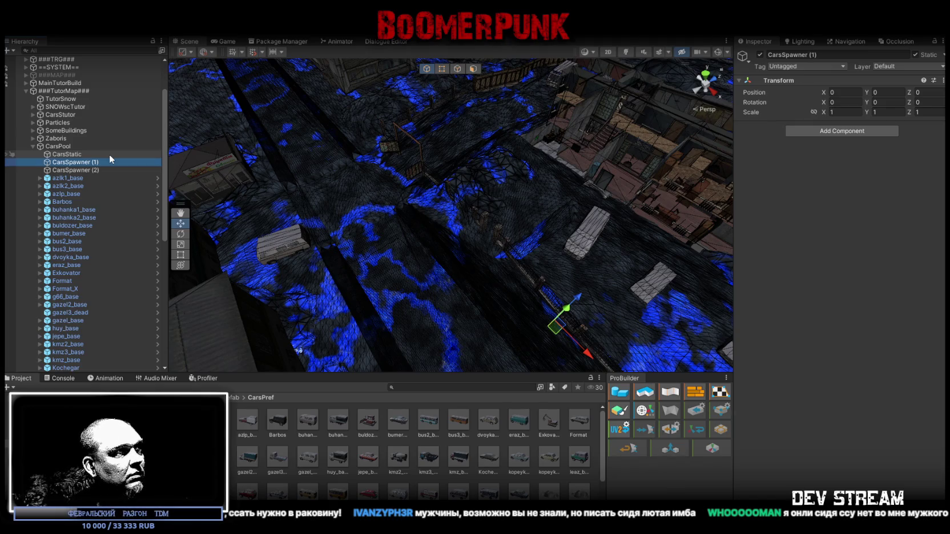
# - Select CarsStatic and both spawners and toggle their Static setting
pyautogui.keyDown('ctrl'); pyautogui.click(77, 155); pyautogui.keyUp('ctrl')
pyautogui.keyDown('shift'); pyautogui.click(74, 170); pyautogui.keyUp('shift')
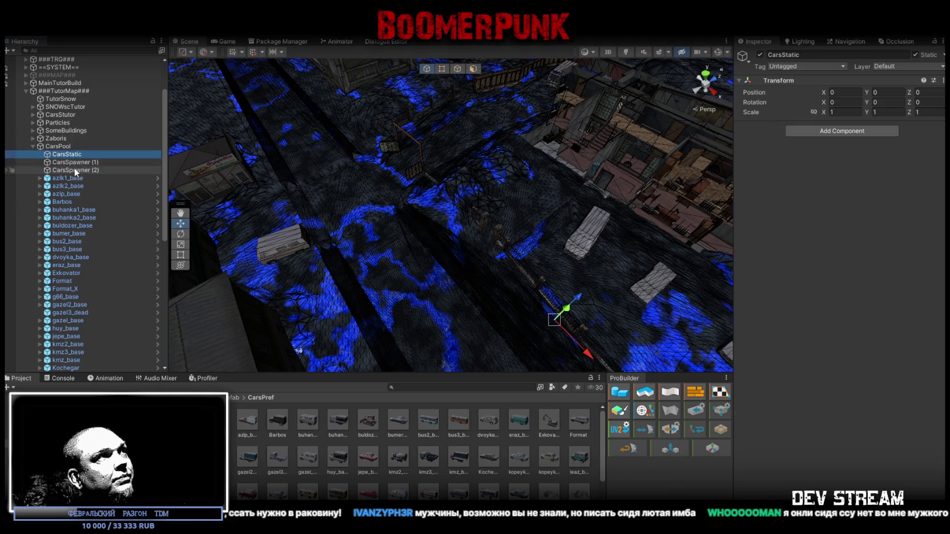
pyautogui.click(915, 55)
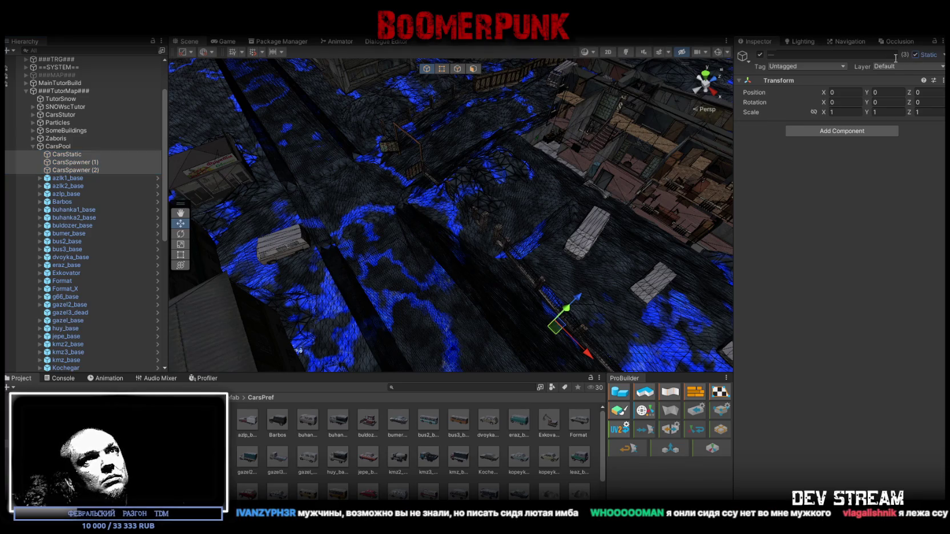
pyautogui.click(68, 179)
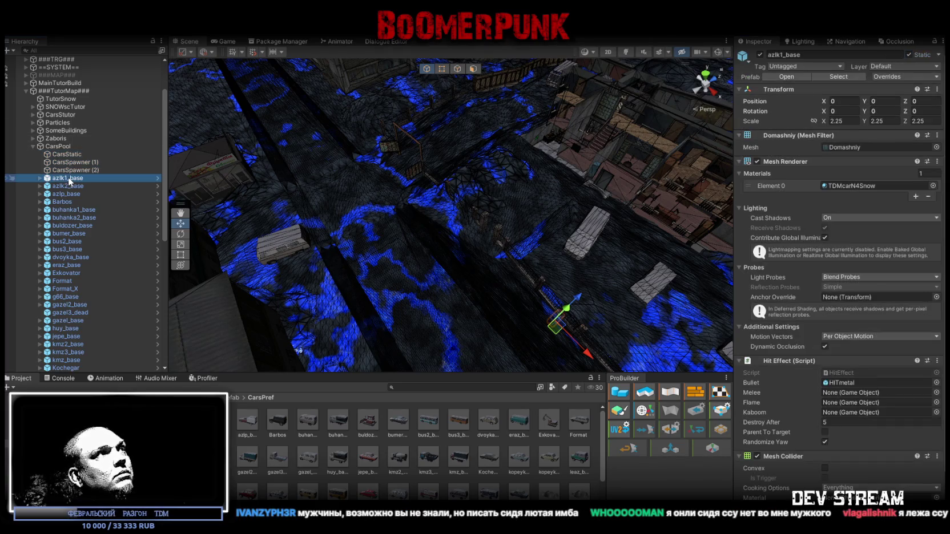
# - Frame the azlk1_base car and raise it to Y 16.52
pyautogui.doubleClick(69, 184)
pyautogui.moveTo(337, 162)
pyautogui.mouseDown()
pyautogui.moveTo(296, 95)
pyautogui.moveTo(434, 73)
pyautogui.mouseUp()
pyautogui.press('f')
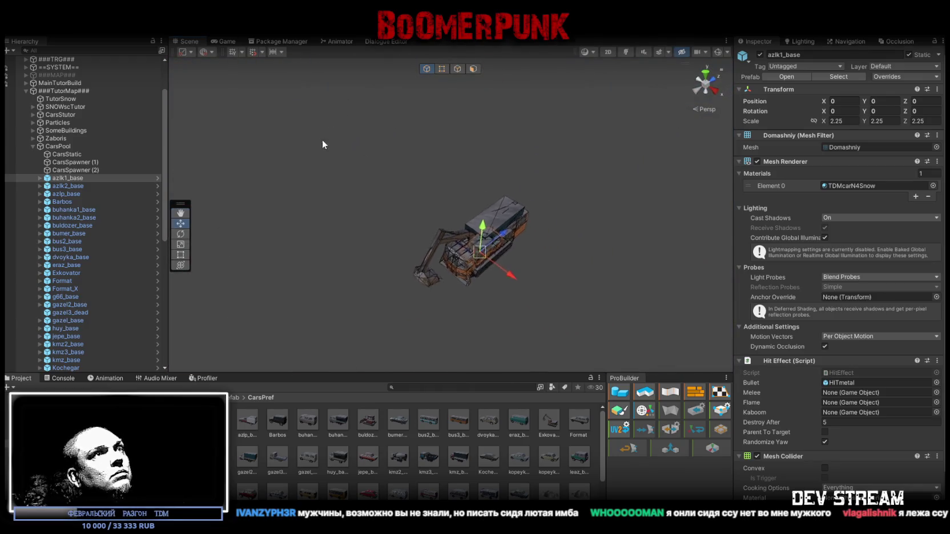
pyautogui.moveTo(479, 224); pyautogui.dragTo(479, 77)
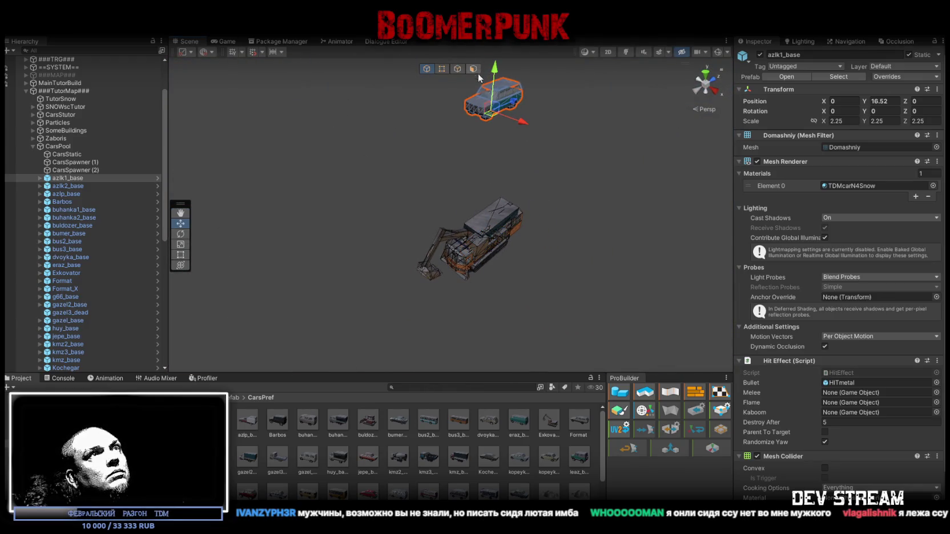
# - Inspect buhanka2_base, bumer_base, bus2_base and eraz_base by sliding each aside and undoing
pyautogui.doubleClick(74, 225)
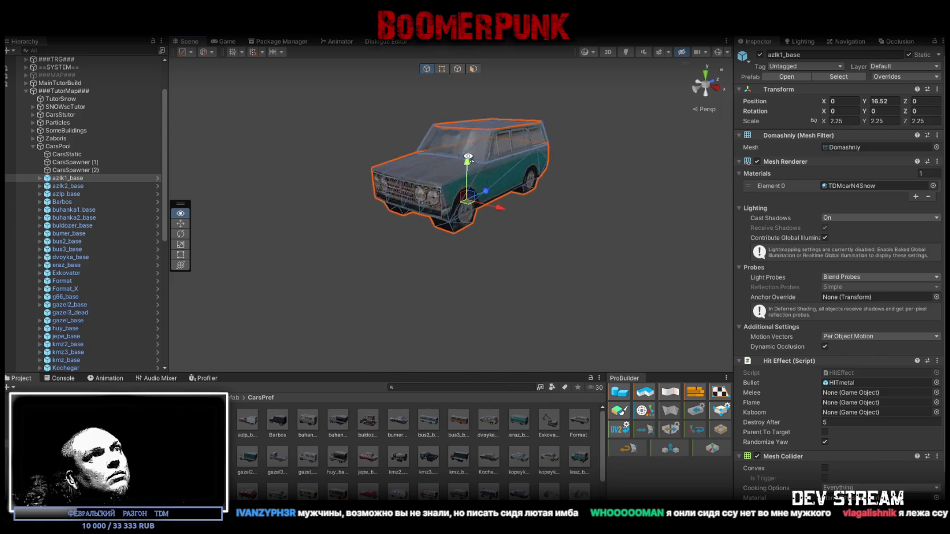
pyautogui.doubleClick(76, 226)
pyautogui.moveTo(396, 223); pyautogui.dragTo(389, 227)
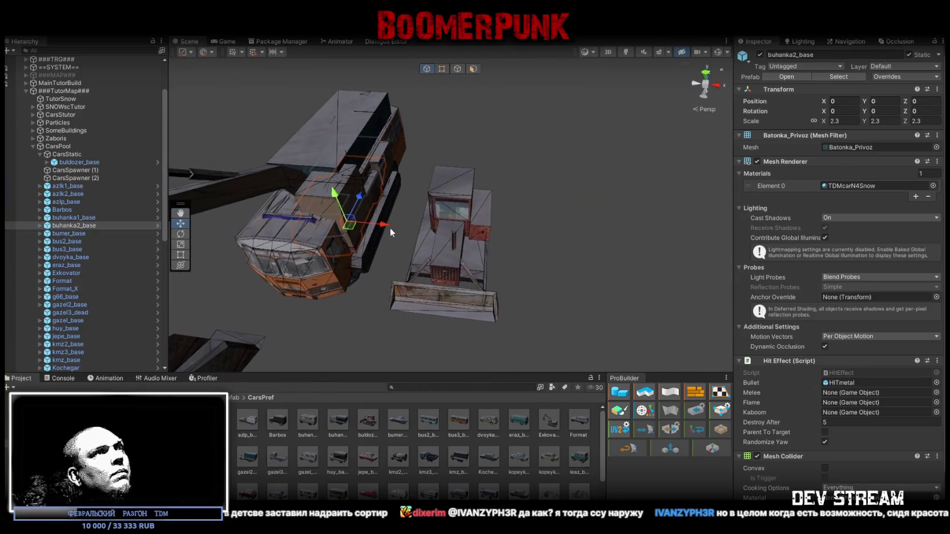
pyautogui.click(74, 234)
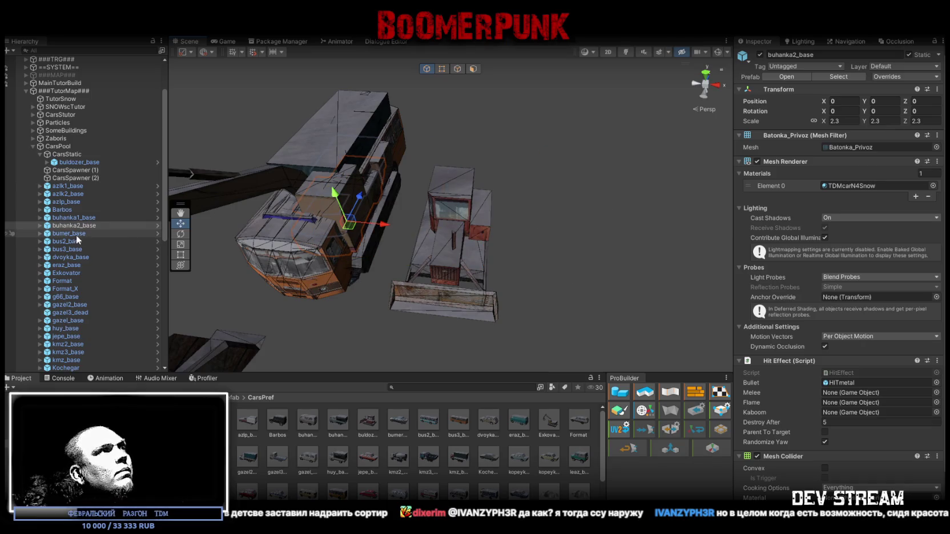
pyautogui.moveTo(388, 224); pyautogui.dragTo(605, 236)
pyautogui.hotkey('ctrl', 'z')
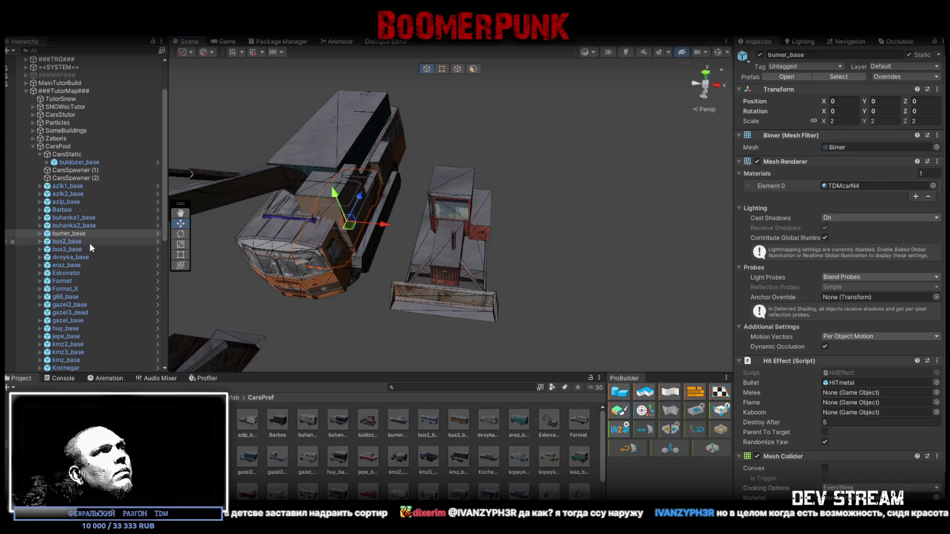
pyautogui.click(112, 241)
pyautogui.moveTo(404, 225); pyautogui.dragTo(665, 228)
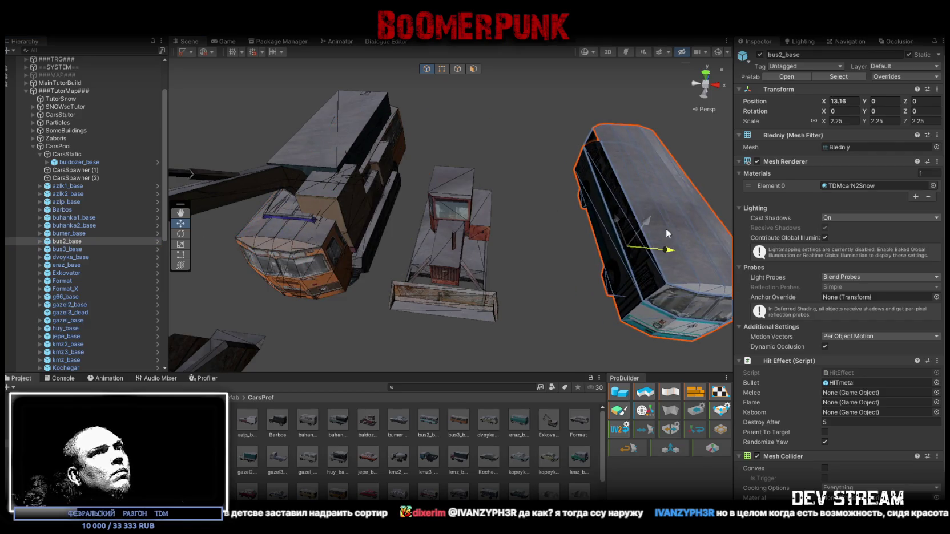
pyautogui.hotkey('ctrl', 'z')
pyautogui.click(86, 250)
pyautogui.click(86, 257)
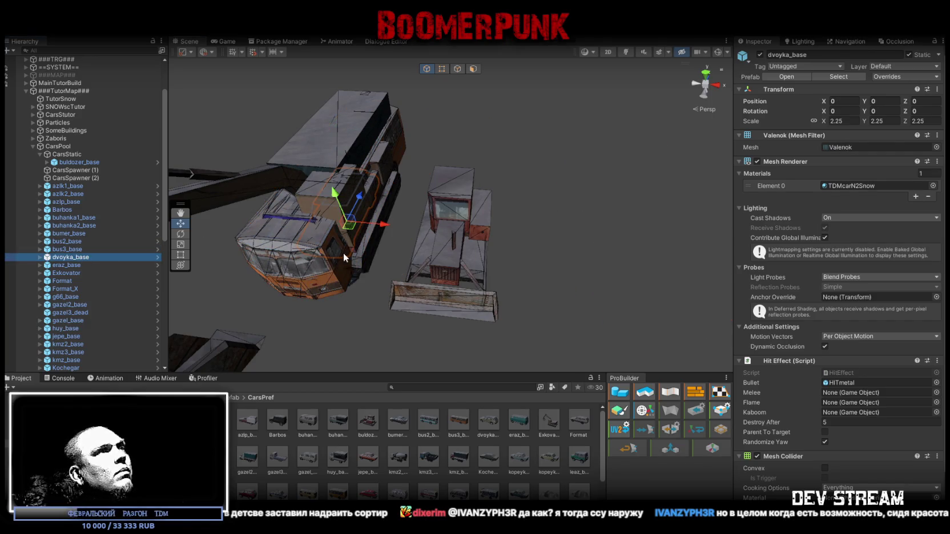
pyautogui.click(68, 266)
pyautogui.moveTo(381, 227); pyautogui.dragTo(609, 231)
pyautogui.hotkey('ctrl', 'z')
# - Move Exkovator out to X 10.49 and put it in the CarsStatic group
pyautogui.click(71, 272)
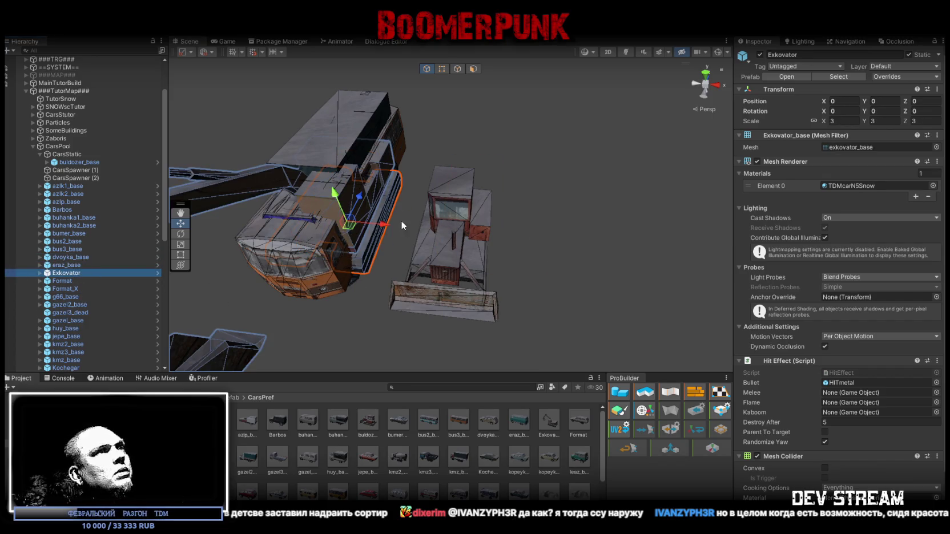
pyautogui.moveTo(381, 225); pyautogui.dragTo(604, 243)
pyautogui.moveTo(86, 274); pyautogui.dragTo(74, 154)
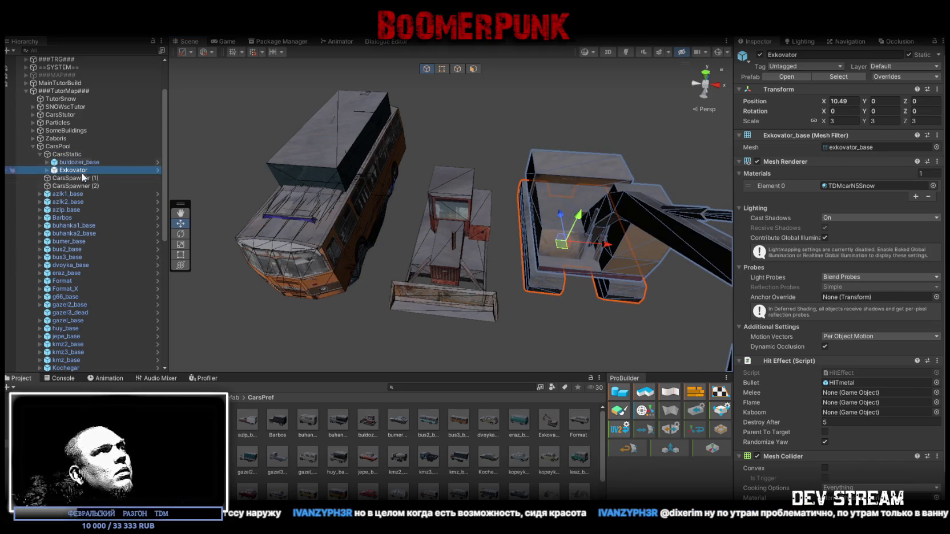
pyautogui.click(63, 281)
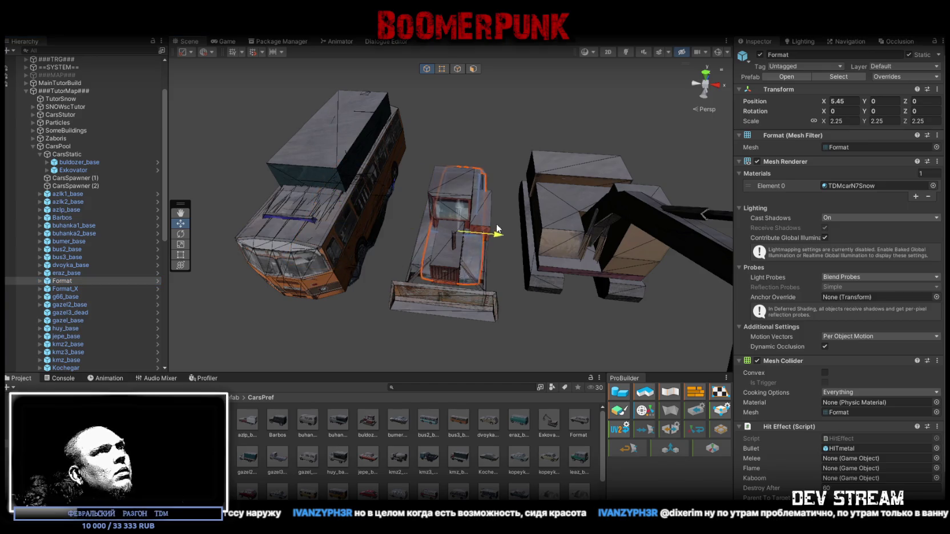
# - Move gazel3_dead between the bulldozer and excavator and put it in CarsStatic
pyautogui.click(114, 297)
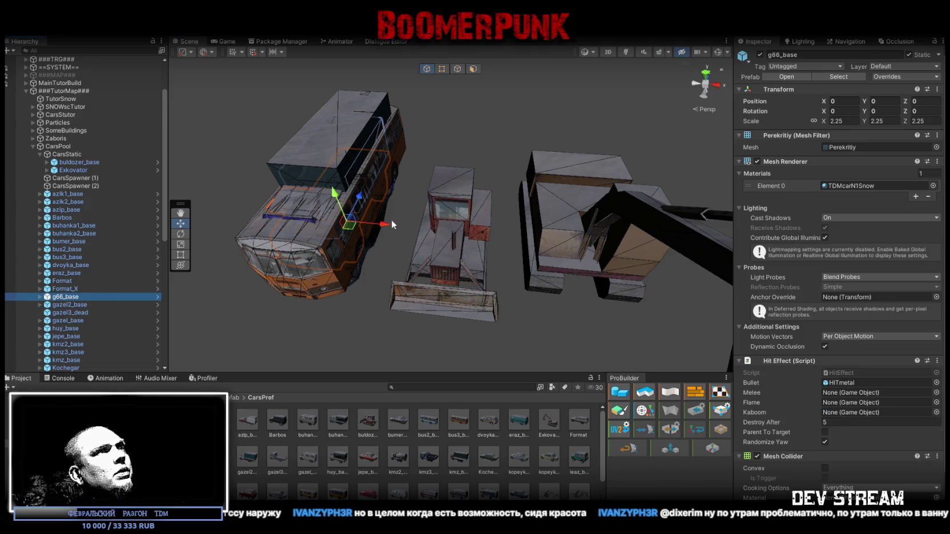
pyautogui.click(391, 224)
pyautogui.click(75, 311)
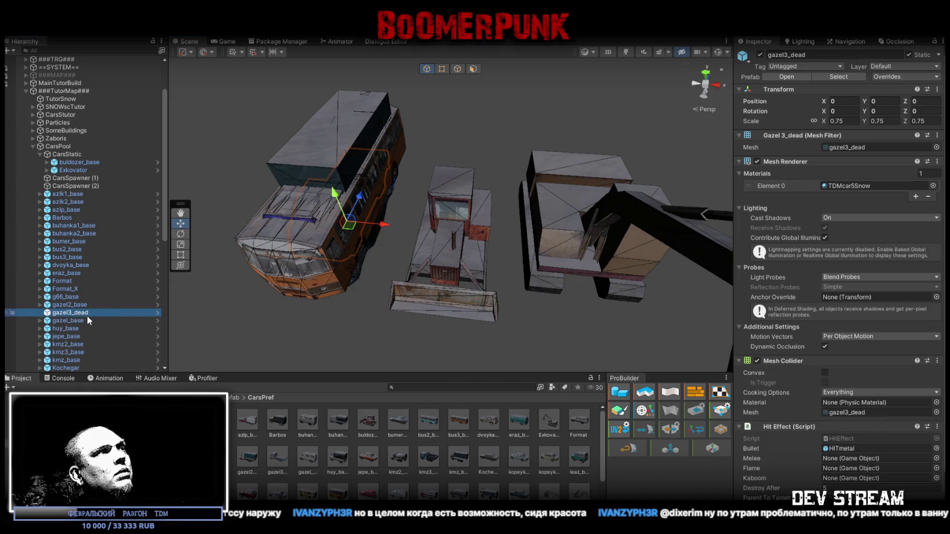
pyautogui.scroll(-5, 84, 319)
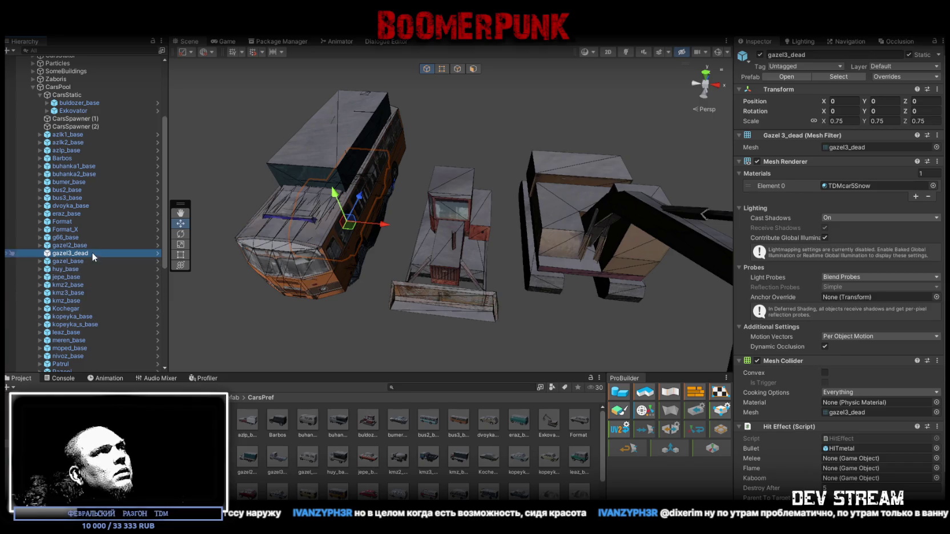
pyautogui.moveTo(393, 225); pyautogui.dragTo(539, 224)
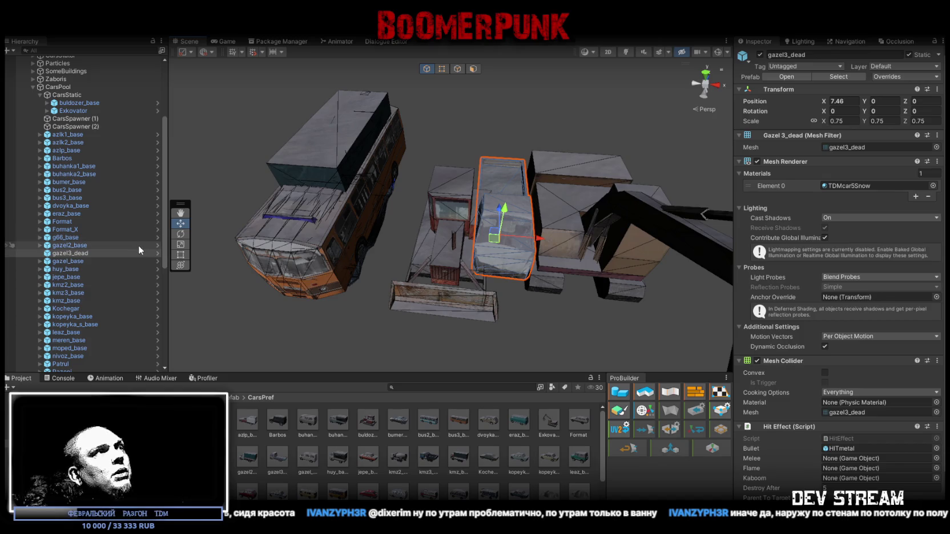
pyautogui.moveTo(92, 253)
pyautogui.mouseDown()
pyautogui.moveTo(74, 236)
pyautogui.moveTo(65, 97)
pyautogui.mouseUp()
# - Inspect gazel_base, huy_base, jepe_base, kmz2_base, kmz3_base, kmz_base and Kochegar in turn
pyautogui.click(80, 262)
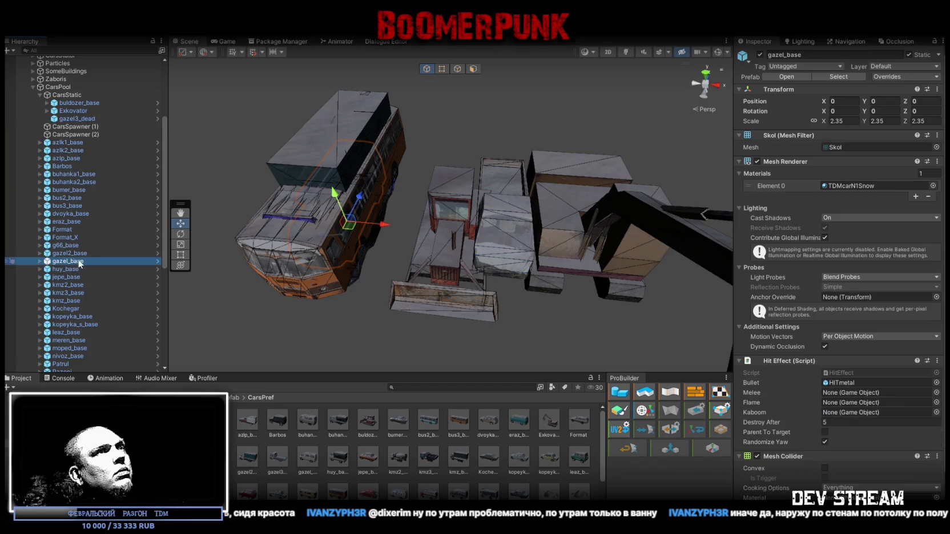
pyautogui.moveTo(386, 225); pyautogui.dragTo(451, 231)
pyautogui.hotkey('ctrl', 'z')
pyautogui.click(80, 269)
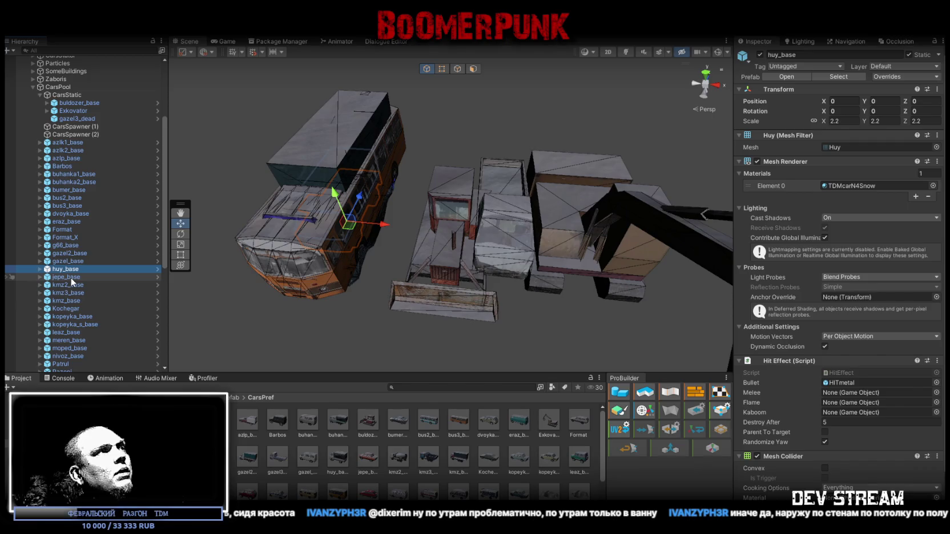
pyautogui.click(77, 278)
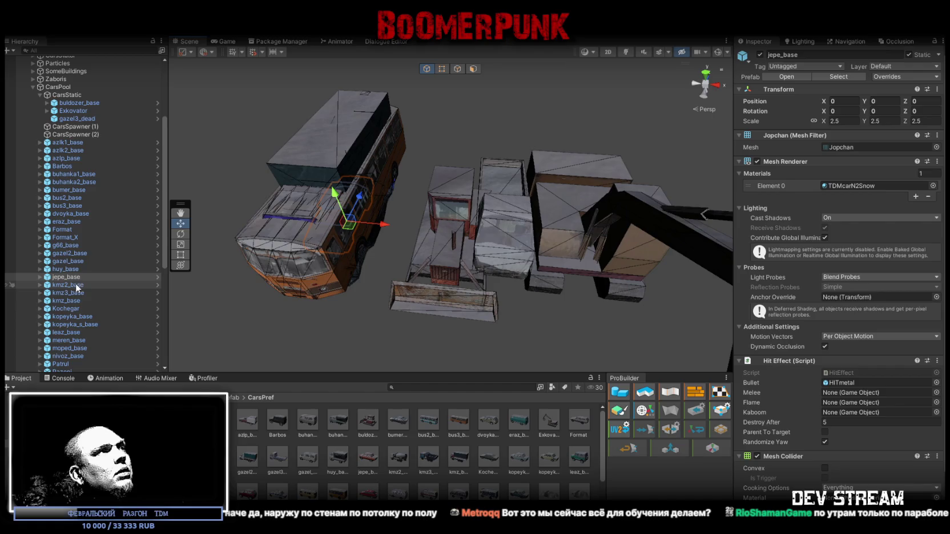
pyautogui.click(75, 286)
pyautogui.click(76, 293)
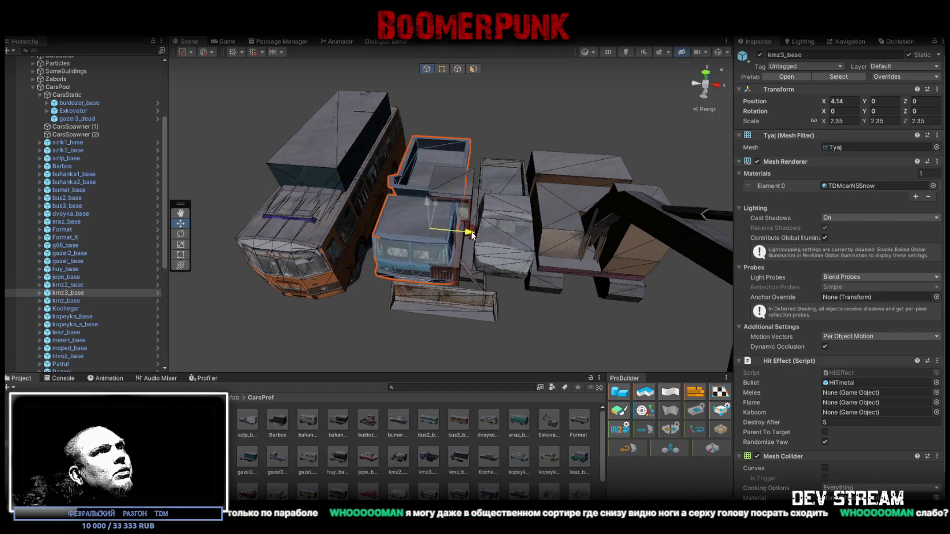
pyautogui.click(67, 301)
pyautogui.click(71, 309)
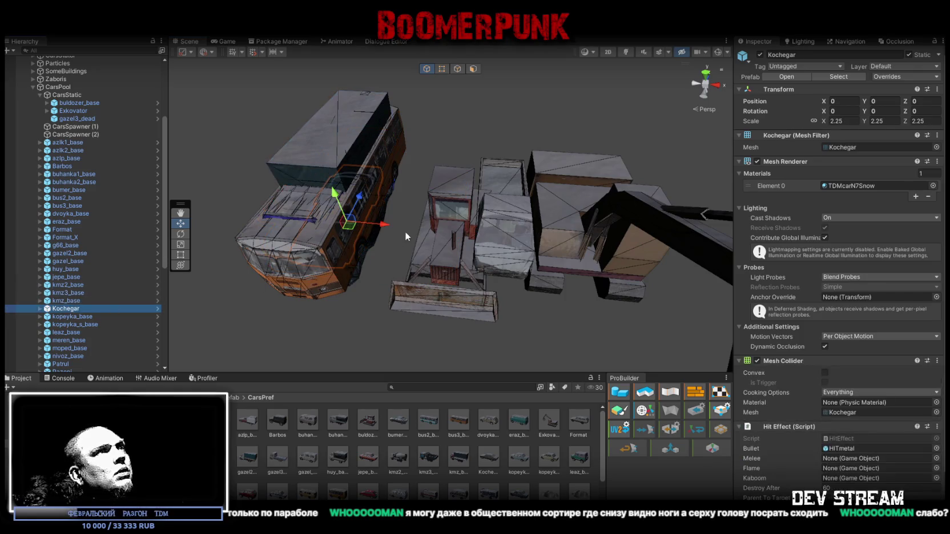
pyautogui.moveTo(381, 226); pyautogui.dragTo(406, 226)
pyautogui.hotkey('ctrl', 'z')
pyautogui.scroll(-2, 82, 317)
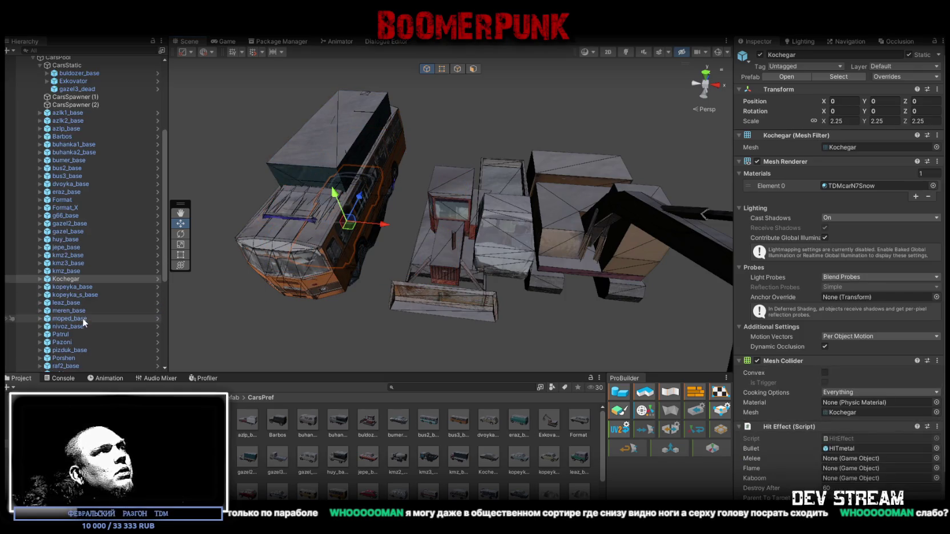
# - Review the pooled cars and delete kopeyka_s_base, moped_base and Patrul from the pool
pyautogui.click(80, 287)
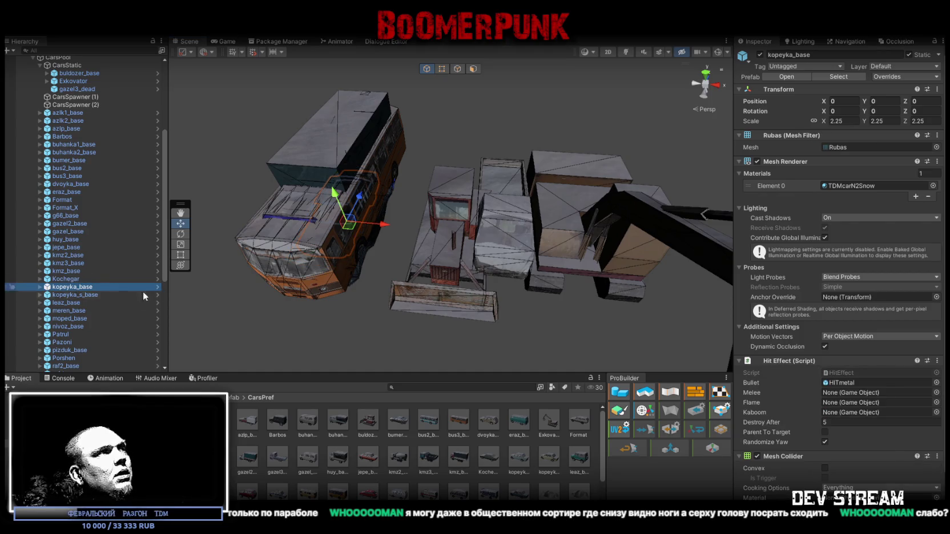
pyautogui.click(85, 295)
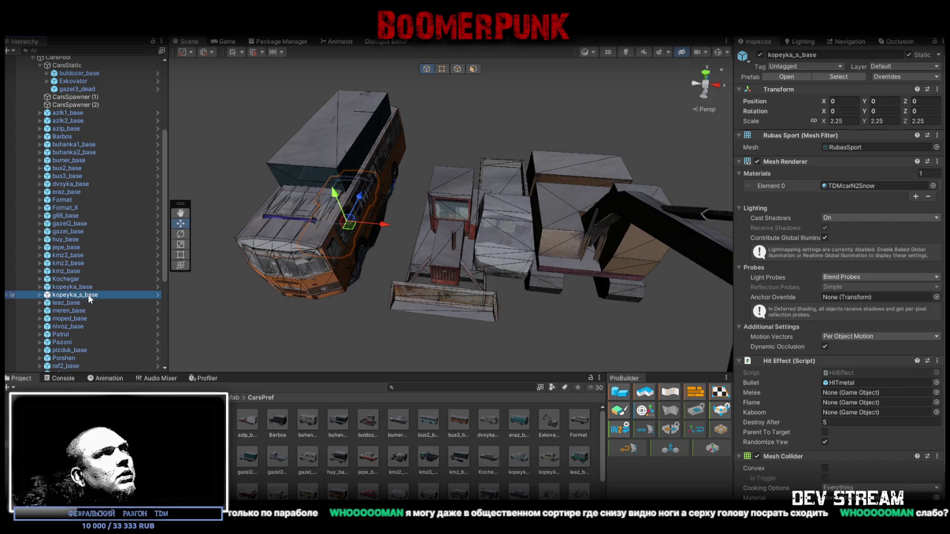
pyautogui.press('Delete')
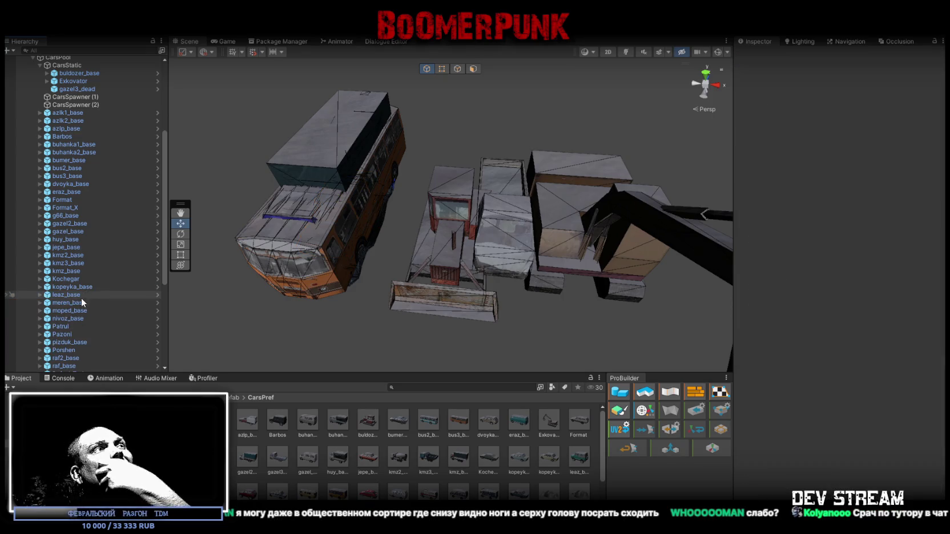
pyautogui.click(83, 301)
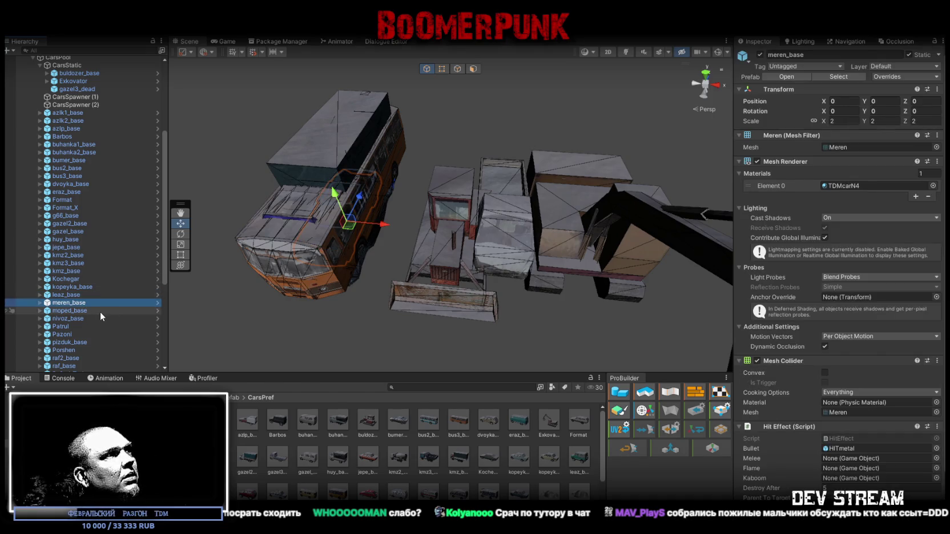
pyautogui.click(85, 313)
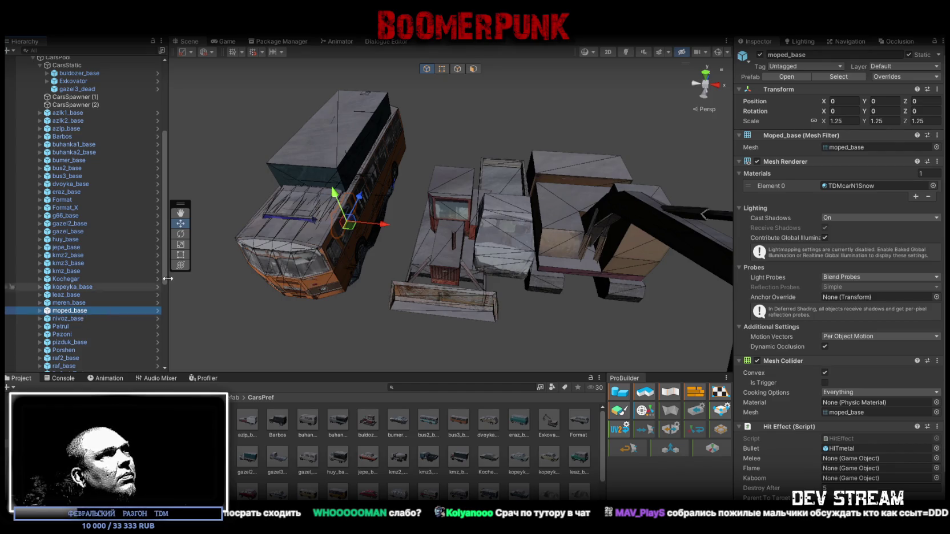
pyautogui.click(82, 304)
pyautogui.click(77, 310)
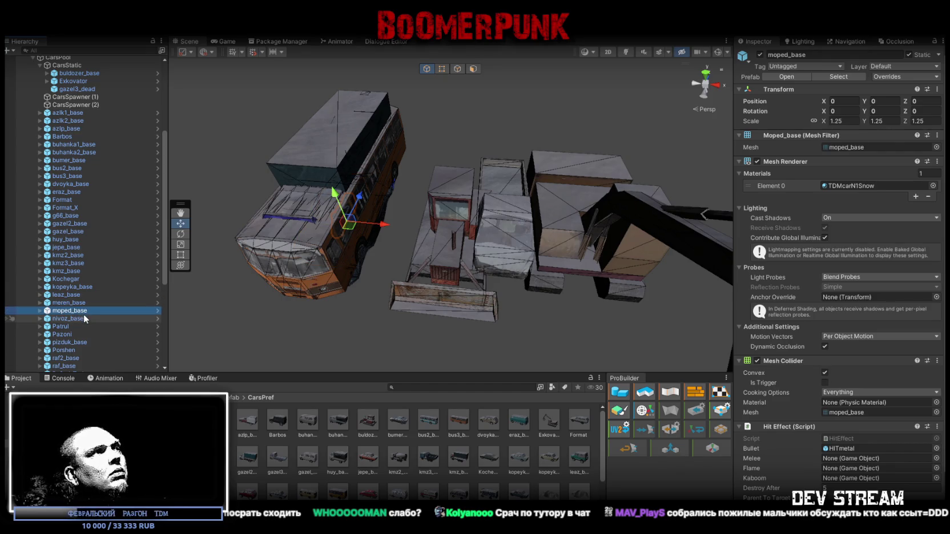
pyautogui.press('Delete')
pyautogui.click(80, 310)
pyautogui.click(76, 316)
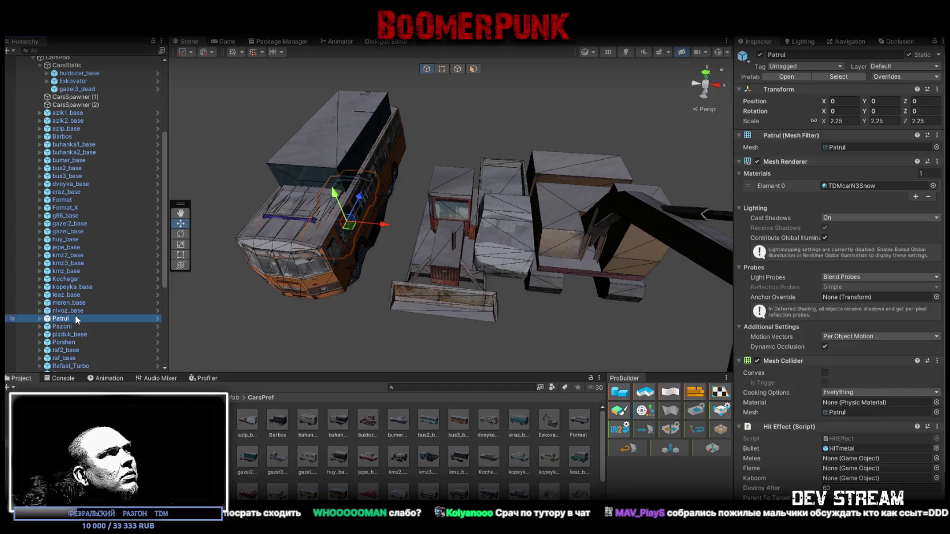
pyautogui.click(81, 311)
pyautogui.click(67, 317)
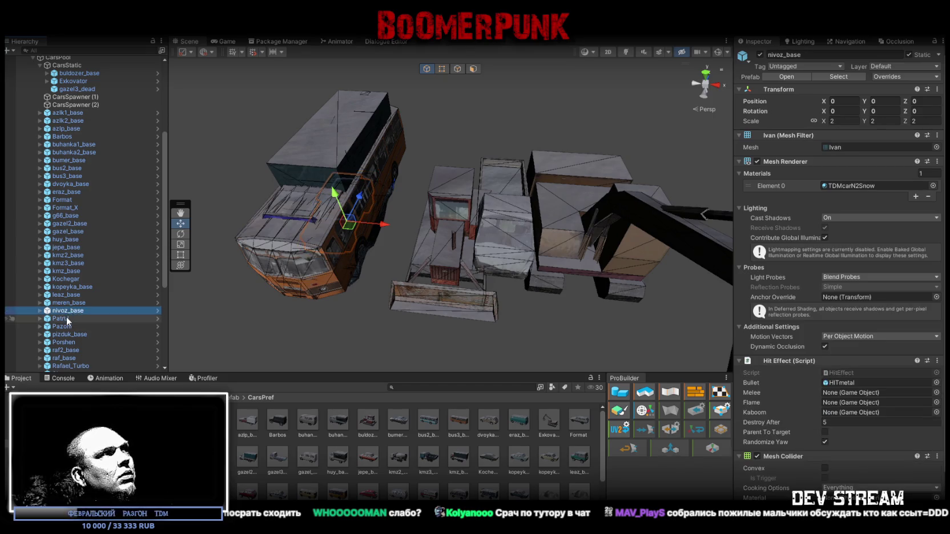
pyautogui.press('Delete')
# - Check the Pazoni bus and pizduk_base, then delete the Porshen race car
pyautogui.click(65, 318)
pyautogui.moveTo(387, 224); pyautogui.dragTo(452, 234)
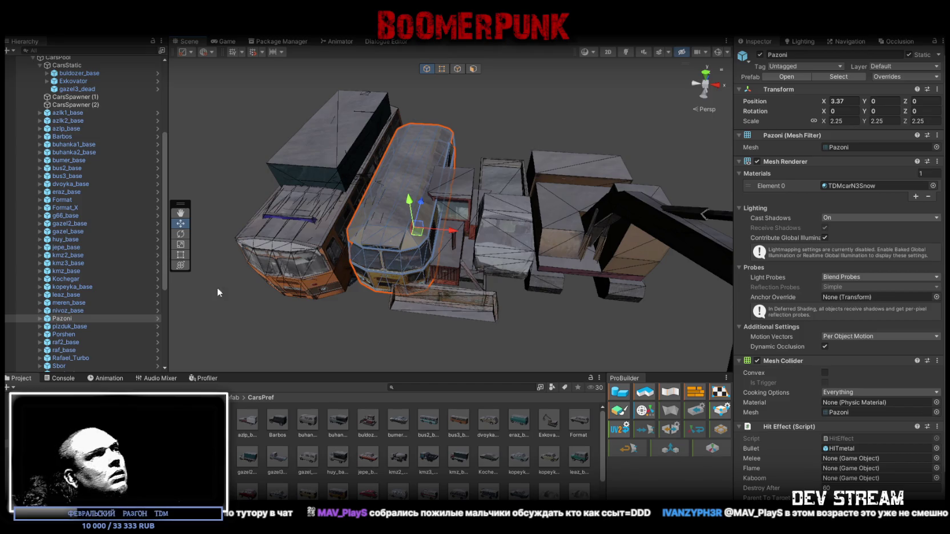
pyautogui.hotkey('ctrl', 'z')
pyautogui.click(68, 326)
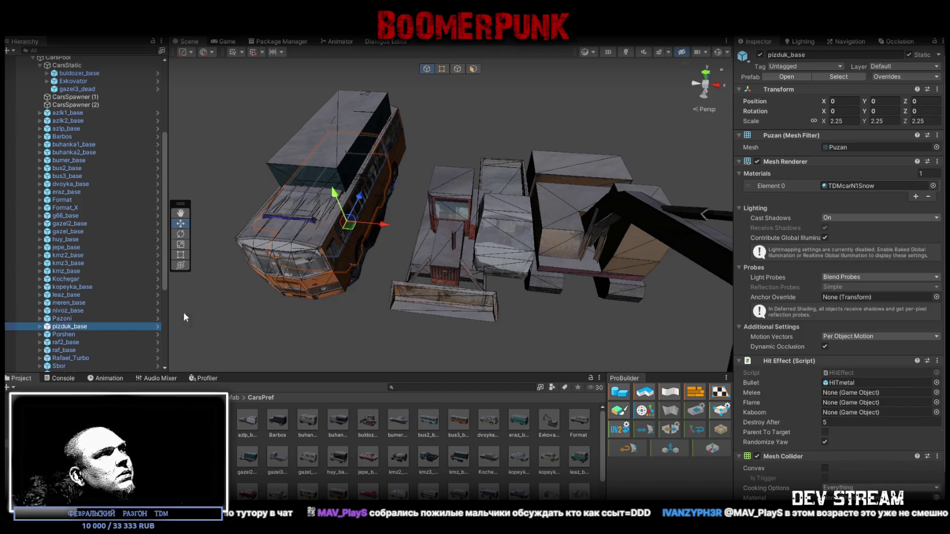
pyautogui.click(65, 335)
pyautogui.moveTo(387, 227); pyautogui.dragTo(434, 229)
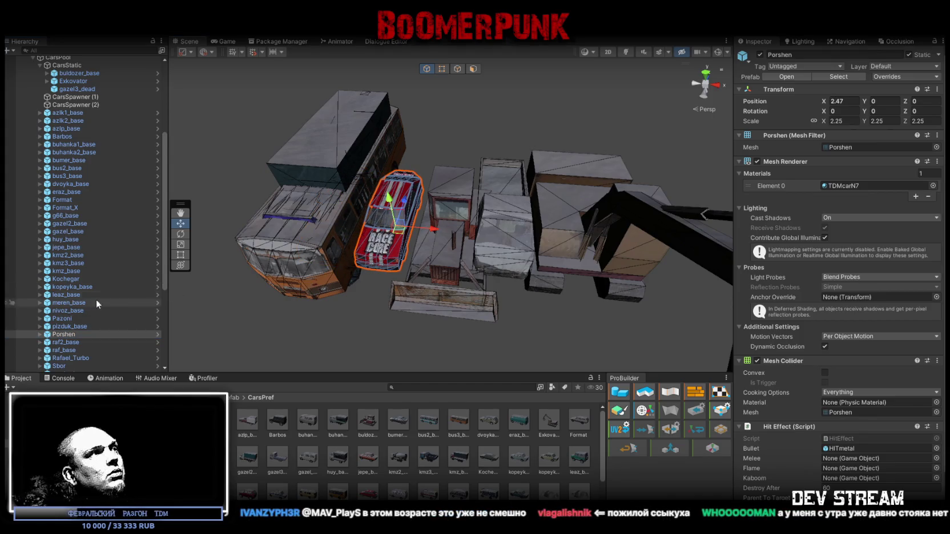
pyautogui.press('Delete')
# - Test-move raf2_base, Rafael_Turbo and semka_base, undoing each, and delete the Sbor car
pyautogui.click(66, 335)
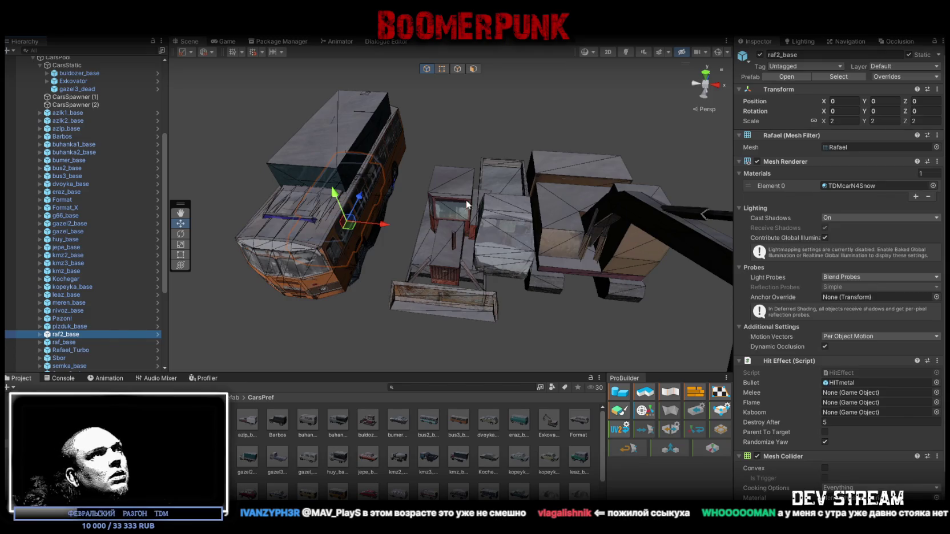
pyautogui.moveTo(394, 227); pyautogui.dragTo(449, 232)
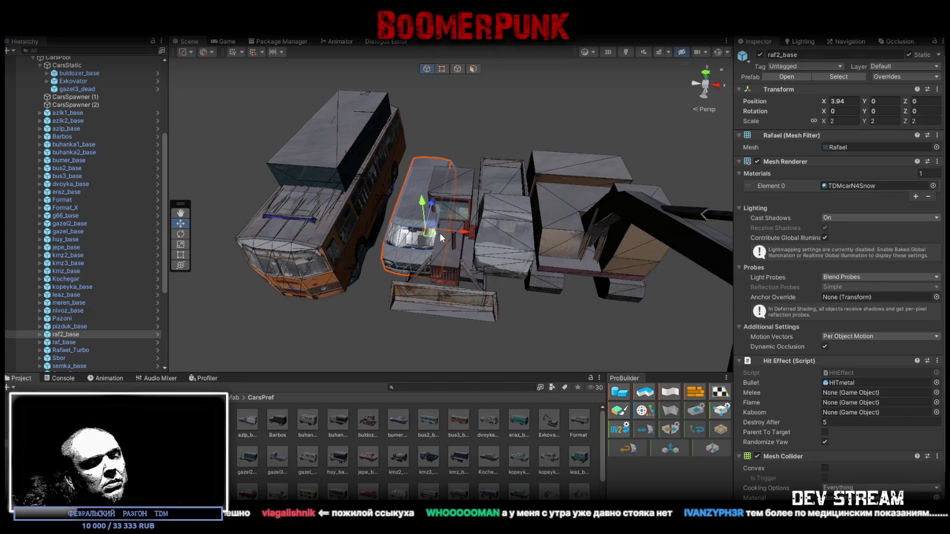
pyautogui.hotkey('ctrl', 'z')
pyautogui.scroll(-3, 88, 315)
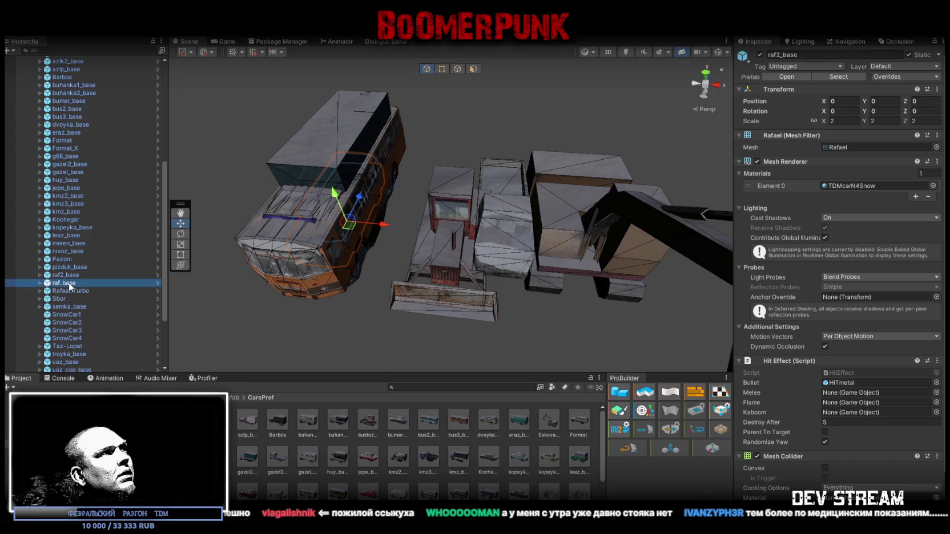
pyautogui.click(69, 291)
pyautogui.moveTo(371, 225); pyautogui.dragTo(425, 226)
pyautogui.hotkey('ctrl', 'z')
pyautogui.click(57, 298)
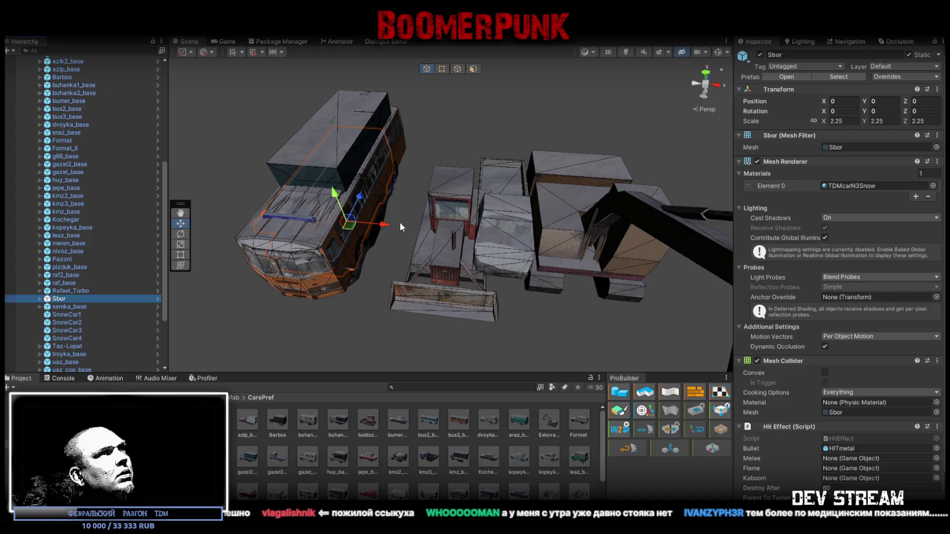
pyautogui.press('Delete')
pyautogui.click(95, 297)
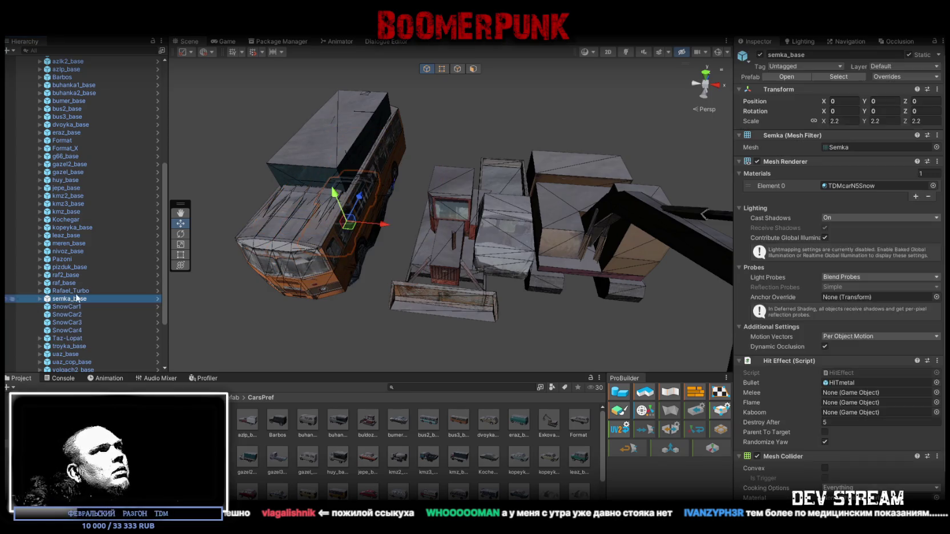
pyautogui.moveTo(382, 229); pyautogui.dragTo(417, 229)
pyautogui.hotkey('ctrl', 'z')
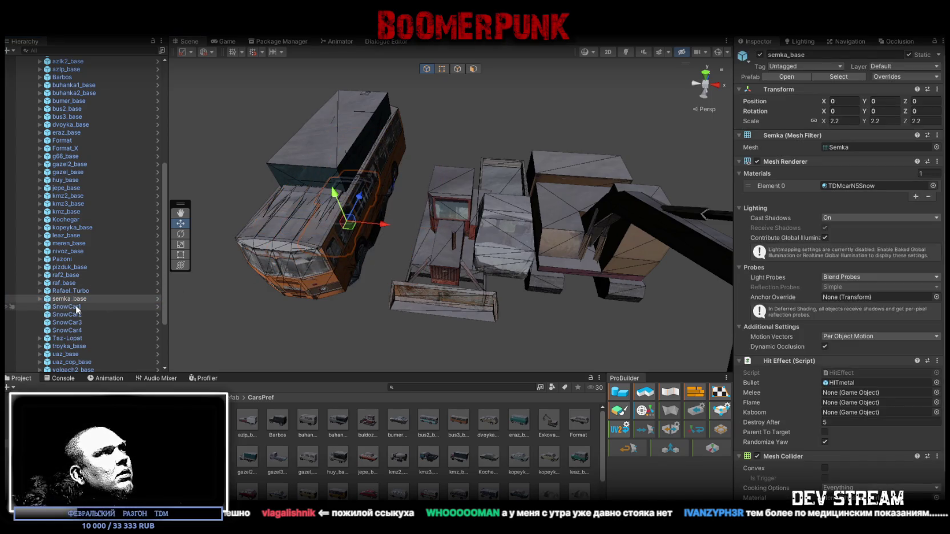
# - Move SnowCar1 through SnowCar4 together into the CarsStatic group
pyautogui.click(76, 306)
pyautogui.keyDown('shift'); pyautogui.click(77, 330); pyautogui.keyUp('shift')
pyautogui.moveTo(76, 312)
pyautogui.mouseDown()
pyautogui.moveTo(89, 69)
pyautogui.moveTo(69, 142)
pyautogui.mouseUp()
pyautogui.scroll(-10, 93, 258)
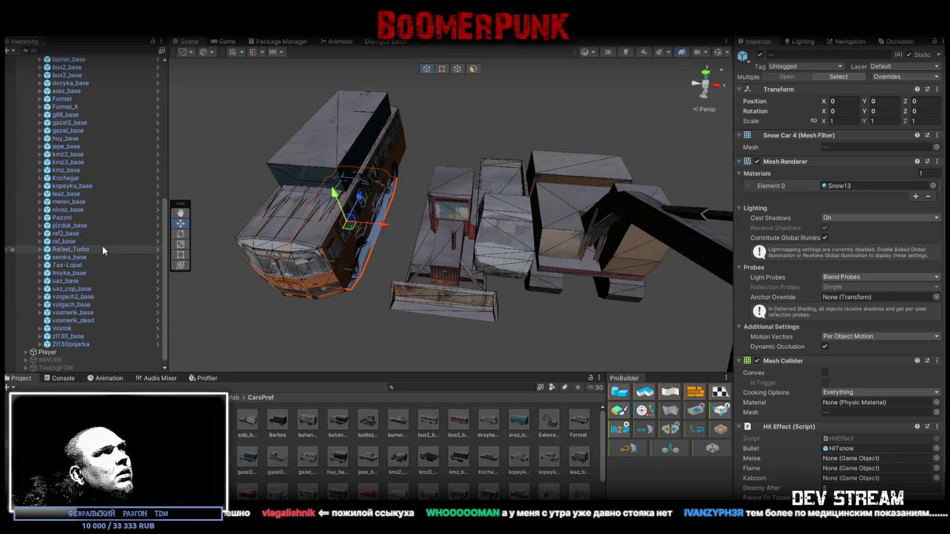
# - Check Rafael_Turbo through uaz_cop_base, then drag uaz_cop_base into CarsStatic
pyautogui.click(69, 250)
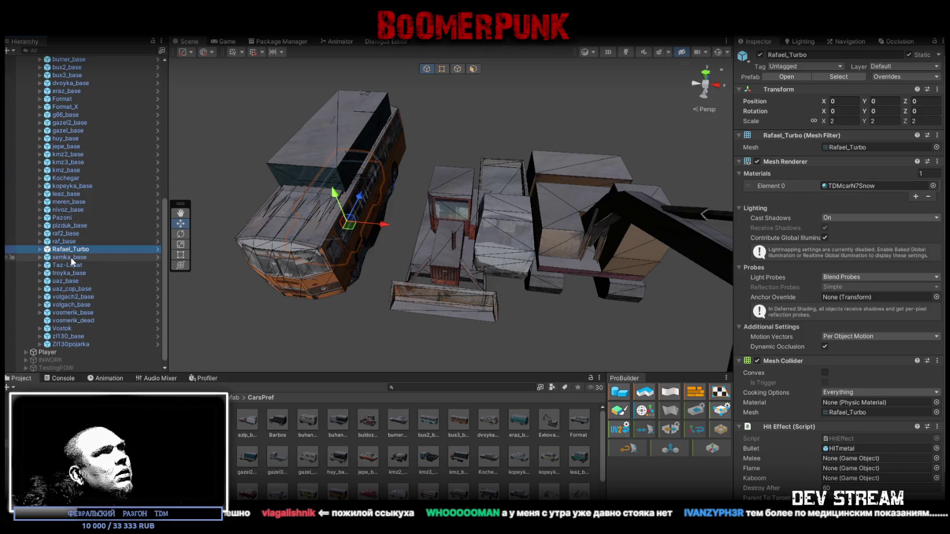
pyautogui.click(71, 257)
pyautogui.click(82, 266)
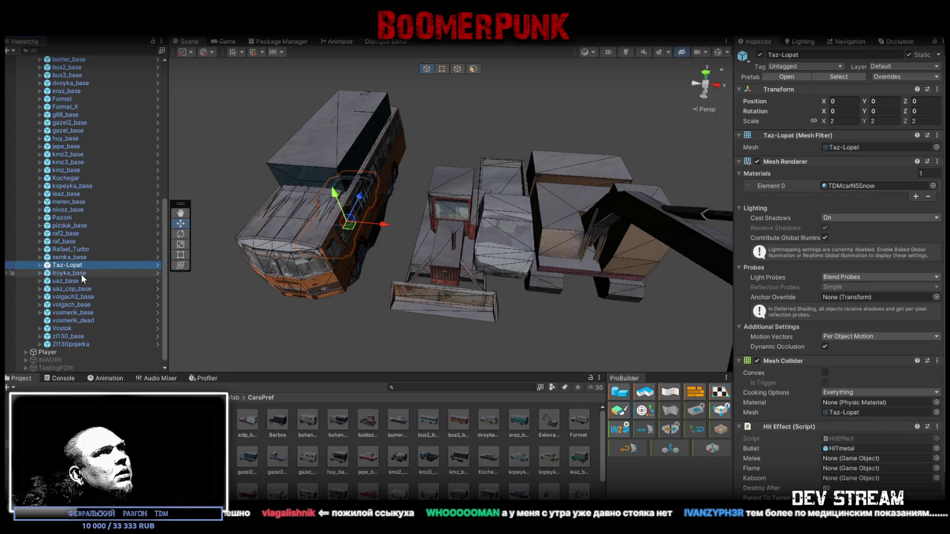
pyautogui.click(81, 274)
pyautogui.click(78, 281)
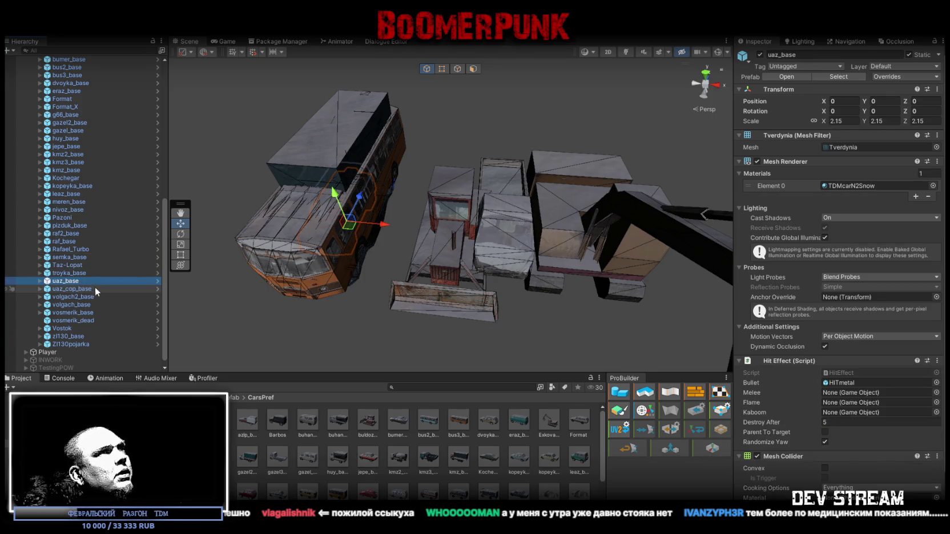
pyautogui.click(96, 290)
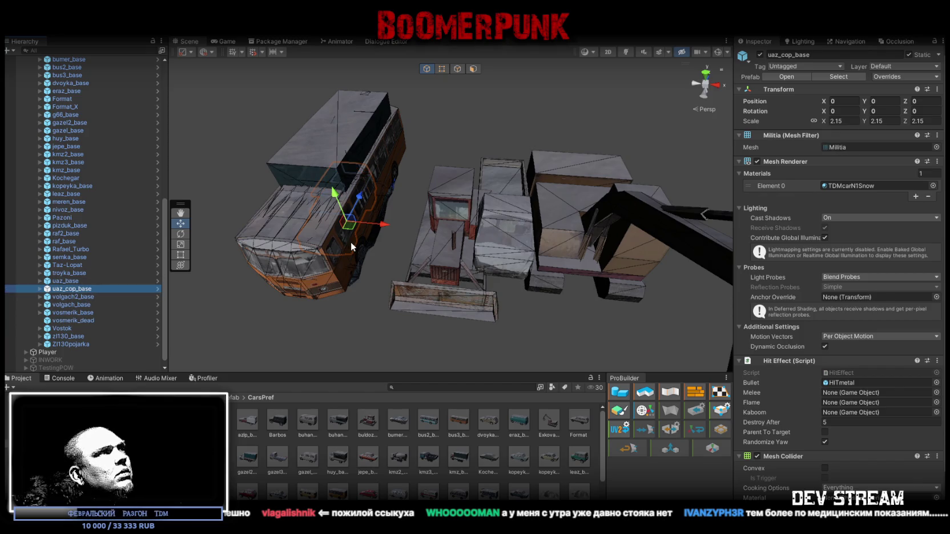
pyautogui.moveTo(377, 233); pyautogui.dragTo(439, 232)
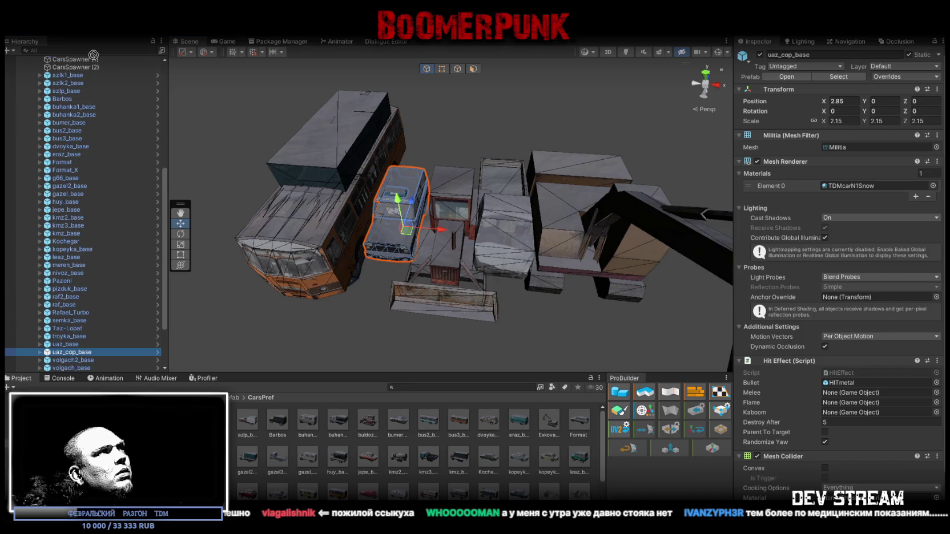
pyautogui.scroll(5, 89, 64)
pyautogui.moveTo(76, 111); pyautogui.dragTo(71, 90)
pyautogui.scroll(-5, 107, 262)
pyautogui.scroll(-2, 107, 261)
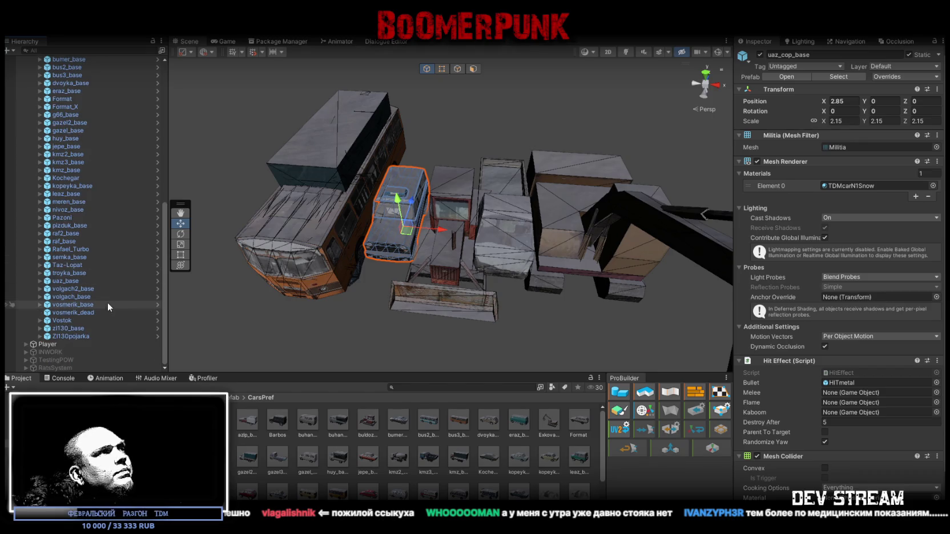
# - Inspect uaz_base, volgach_base, vosmerik_base, vosmerik_dead and the Vostok bus, undoing Vostok's test move
pyautogui.click(69, 281)
pyautogui.click(69, 296)
pyautogui.click(75, 304)
pyautogui.click(76, 312)
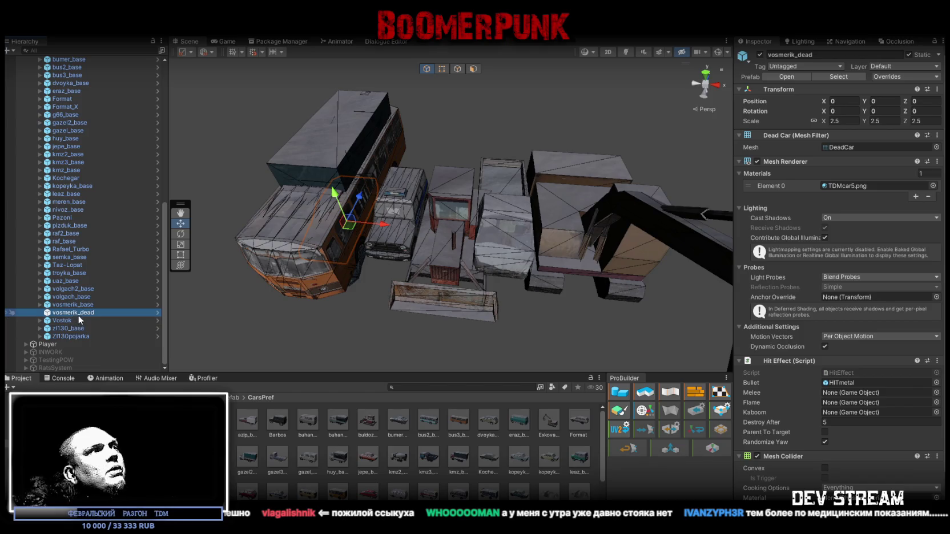
pyautogui.click(63, 321)
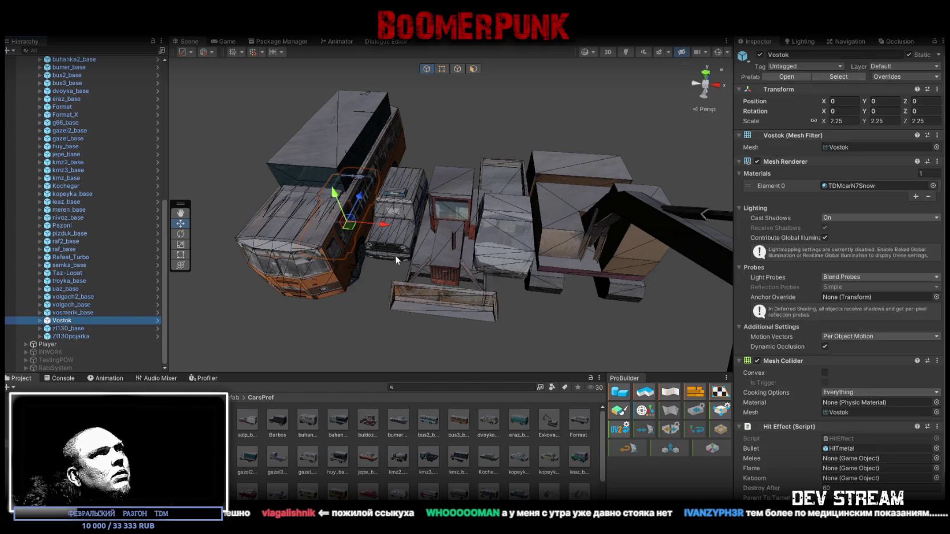
pyautogui.moveTo(383, 228); pyautogui.dragTo(719, 278)
pyautogui.hotkey('ctrl', 'z')
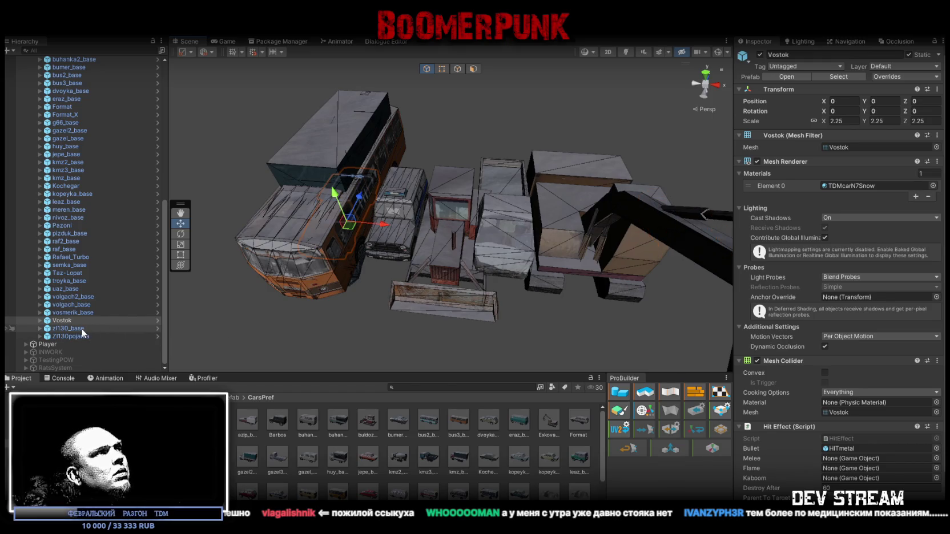
# - Inspect zl130_base and the Zl130pojarka fire truck, locating its TDMcarN3 material
pyautogui.click(82, 329)
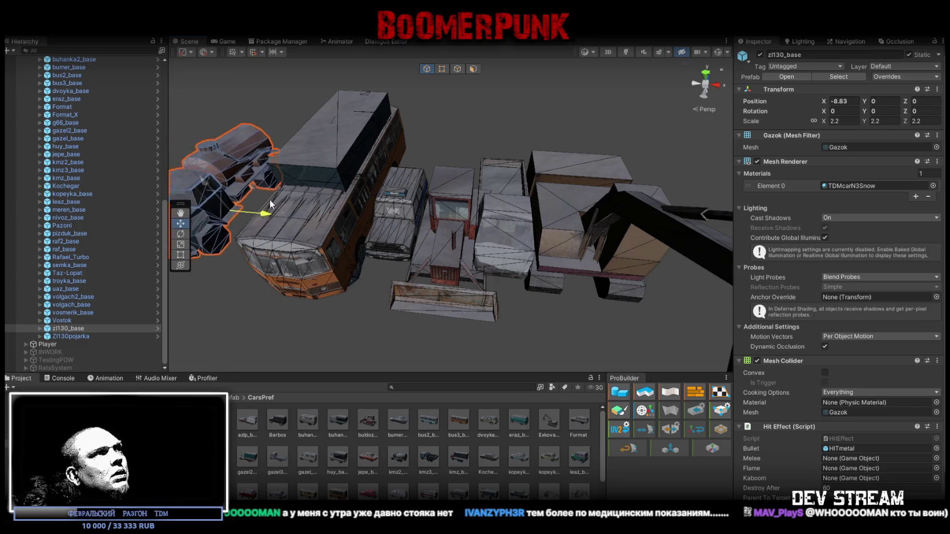
pyautogui.click(78, 336)
pyautogui.moveTo(300, 196)
pyautogui.mouseDown()
pyautogui.moveTo(279, 188)
pyautogui.moveTo(292, 199)
pyautogui.mouseUp()
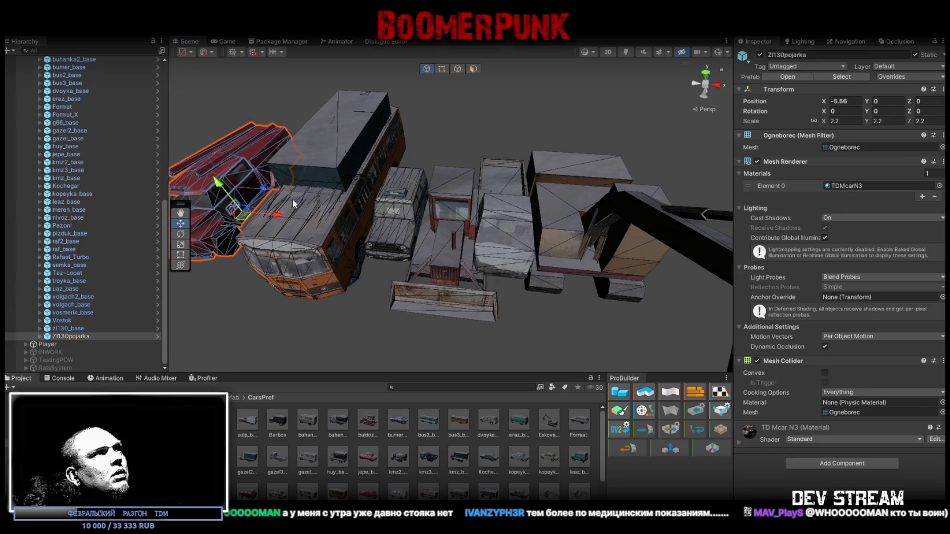
pyautogui.doubleClick(75, 328)
pyautogui.moveTo(382, 190)
pyautogui.mouseDown()
pyautogui.moveTo(423, 182)
pyautogui.moveTo(545, 215)
pyautogui.moveTo(409, 239)
pyautogui.mouseUp()
pyautogui.hotkey('ctrl', 'z')
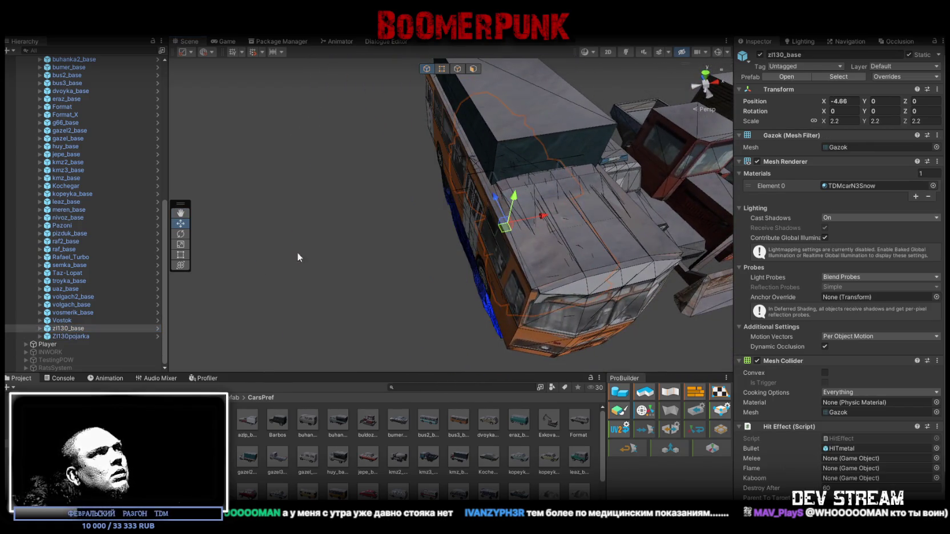
pyautogui.doubleClick(86, 337)
pyautogui.moveTo(476, 179); pyautogui.dragTo(514, 240)
pyautogui.click(848, 186)
pyautogui.click(40, 337)
pyautogui.scroll(-1, 99, 347)
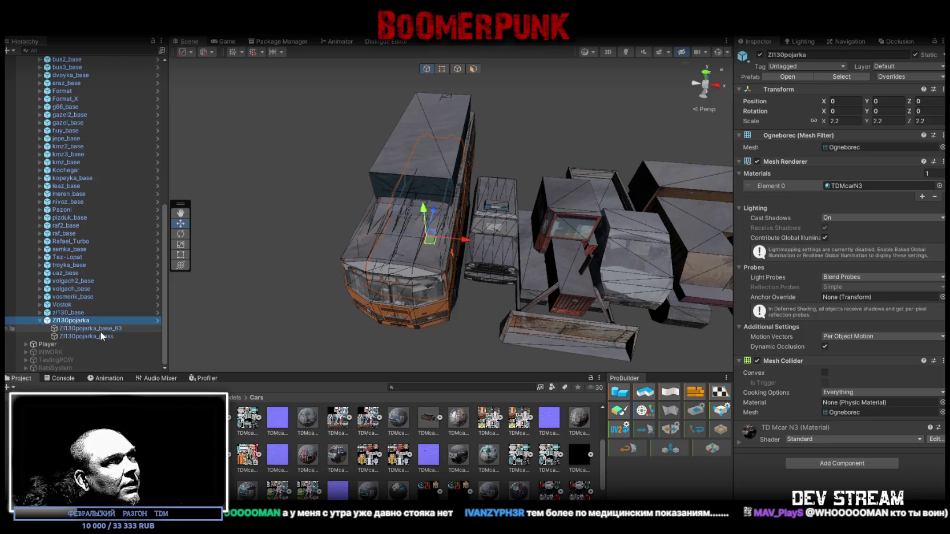
# - Drop TDMcarN3Snow into Zl130pojarka's Mesh Renderer Element 0, replacing TDMcarN3
pyautogui.click(101, 331)
pyautogui.click(123, 320)
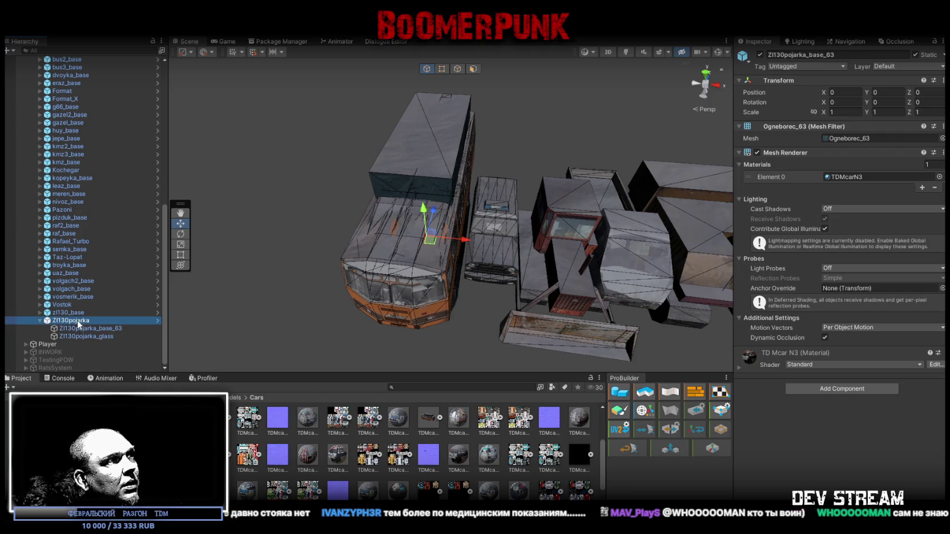
pyautogui.click(844, 187)
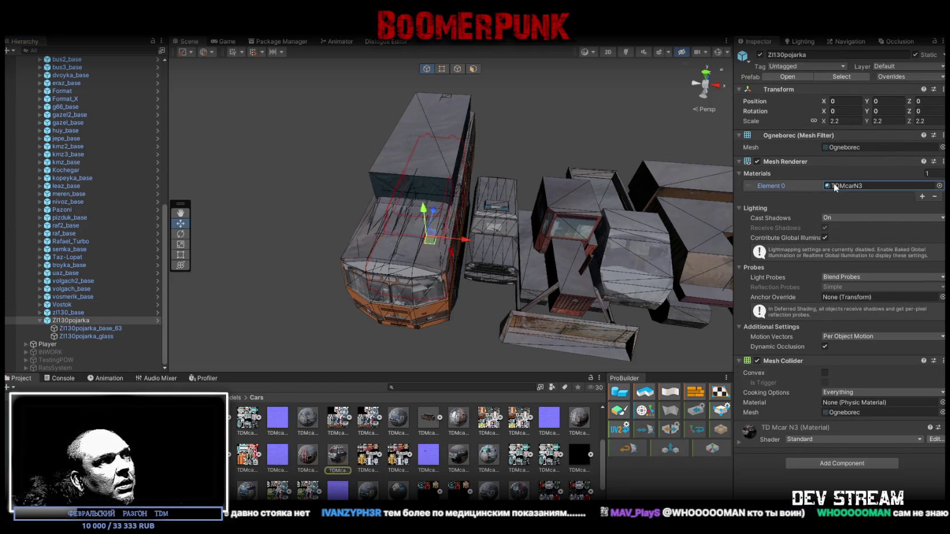
pyautogui.moveTo(308, 463); pyautogui.dragTo(868, 187)
pyautogui.scroll(3, 599, 209)
pyautogui.moveTo(532, 213)
pyautogui.mouseDown()
pyautogui.moveTo(424, 214)
pyautogui.moveTo(445, 205)
pyautogui.moveTo(473, 168)
pyautogui.moveTo(367, 190)
pyautogui.moveTo(439, 205)
pyautogui.moveTo(457, 228)
pyautogui.mouseUp()
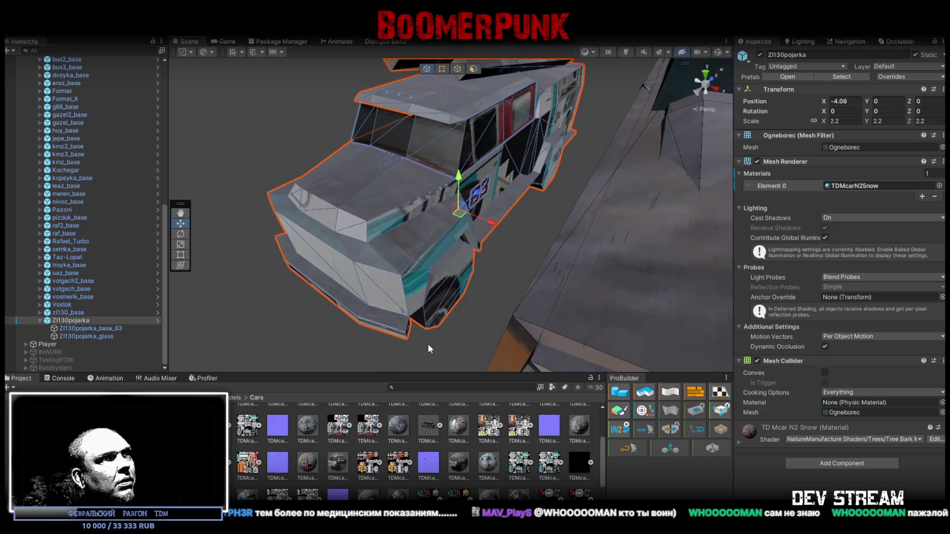
pyautogui.hotkey('ctrl', 'z')
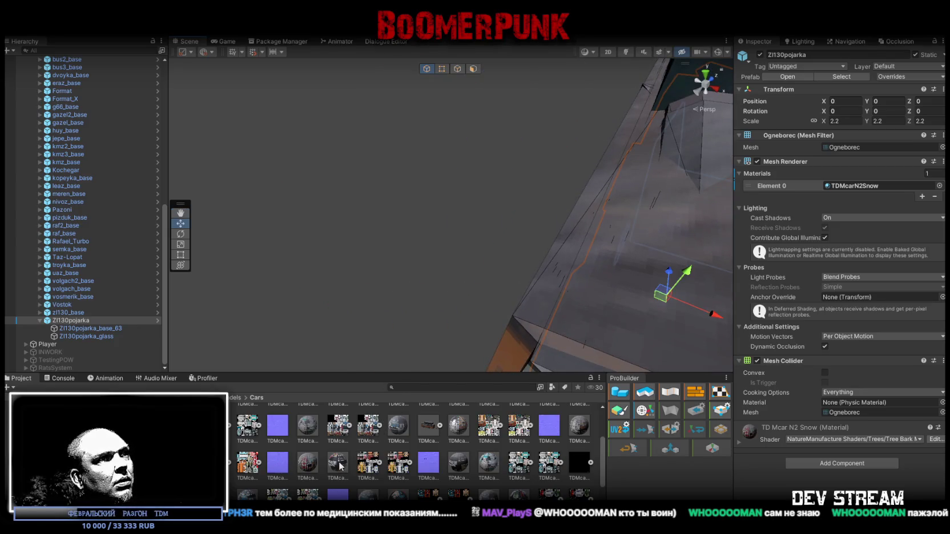
pyautogui.moveTo(612, 354)
pyautogui.mouseDown()
pyautogui.moveTo(842, 193)
pyautogui.moveTo(866, 191)
pyautogui.mouseUp()
pyautogui.press('f')
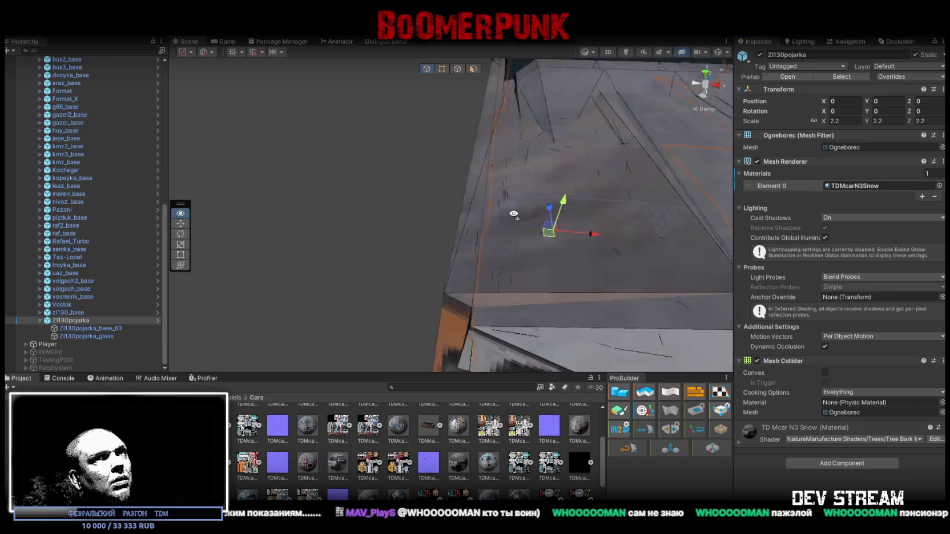
pyautogui.moveTo(453, 204)
pyautogui.mouseDown()
pyautogui.moveTo(388, 204)
pyautogui.moveTo(523, 247)
pyautogui.mouseUp()
pyautogui.hotkey('ctrl', 'z')
# - Collapse Zl130pojarka and select all 41 pooled cars starting from azlk1_base
pyautogui.moveTo(397, 268); pyautogui.dragTo(319, 280)
pyautogui.click(40, 321)
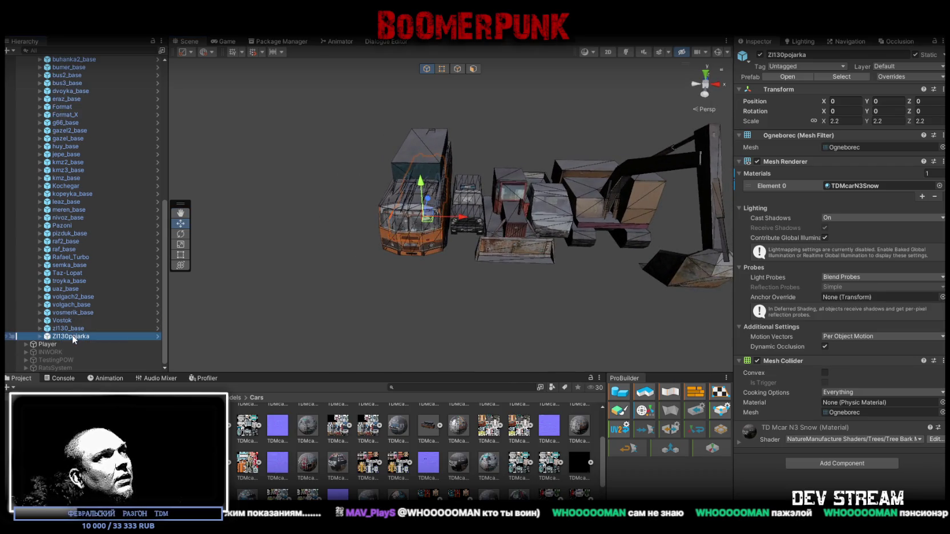
pyautogui.scroll(5, 103, 259)
pyautogui.click(74, 168)
pyautogui.hotkey('shift', 'End')
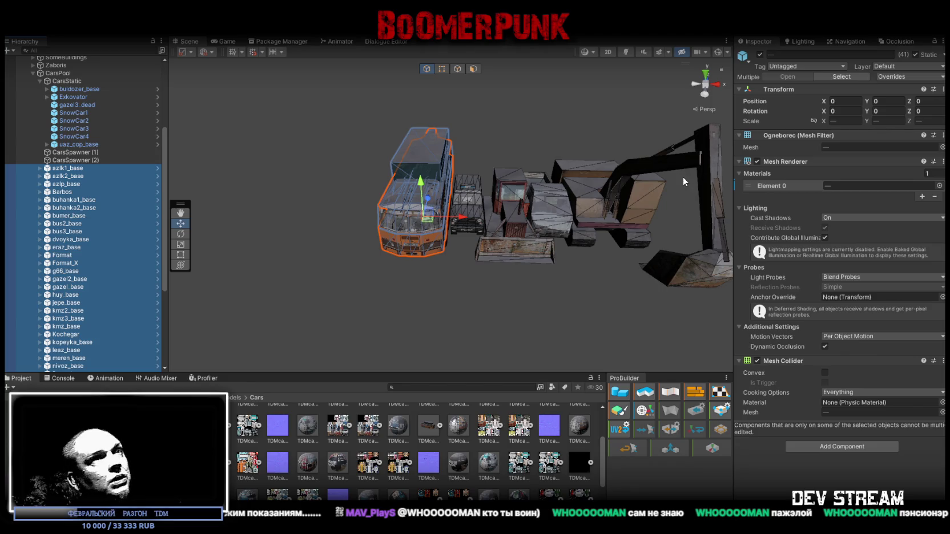
# - Turn off Static for the selected cars and children, and remove their Mesh Collider
pyautogui.click(915, 55)
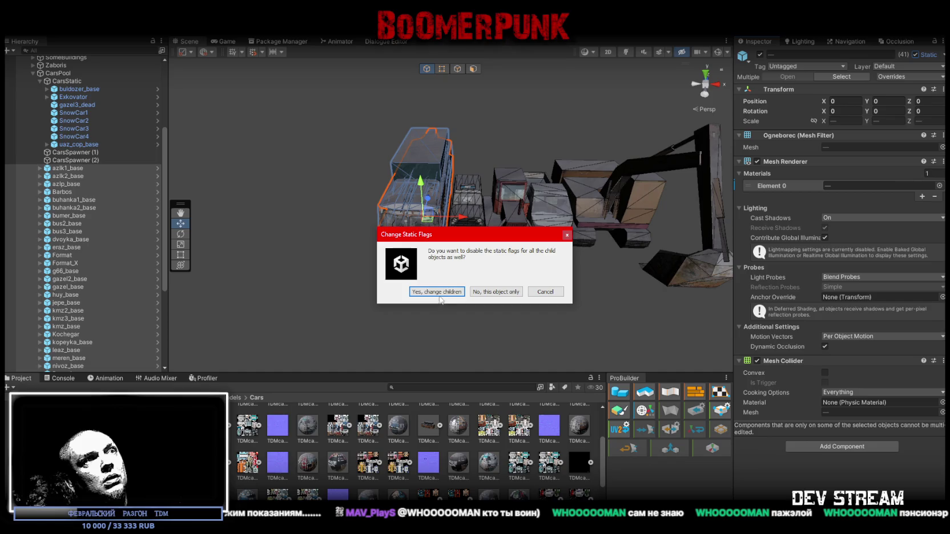
pyautogui.click(437, 292)
pyautogui.moveTo(440, 298)
pyautogui.mouseDown()
pyautogui.moveTo(472, 299)
pyautogui.moveTo(261, 275)
pyautogui.mouseUp()
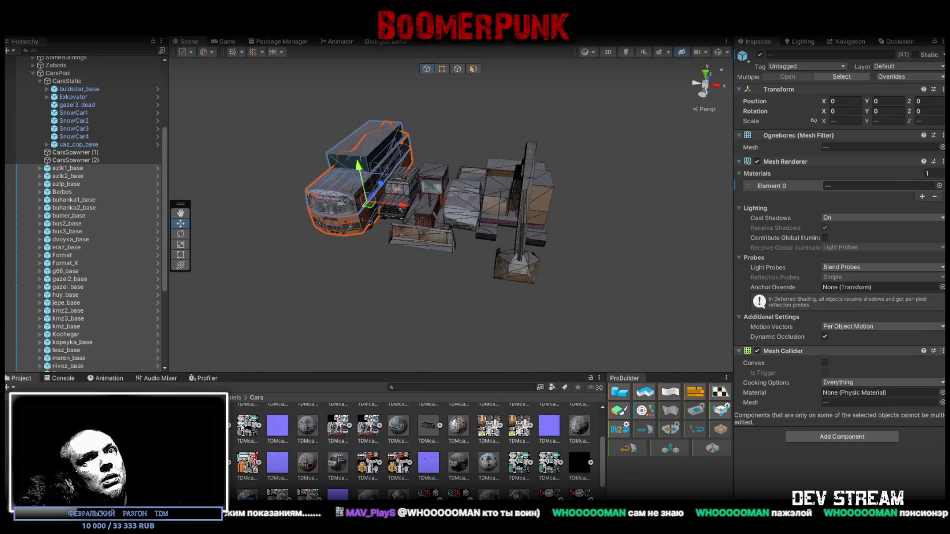
pyautogui.rightClick(811, 352)
pyautogui.click(863, 378)
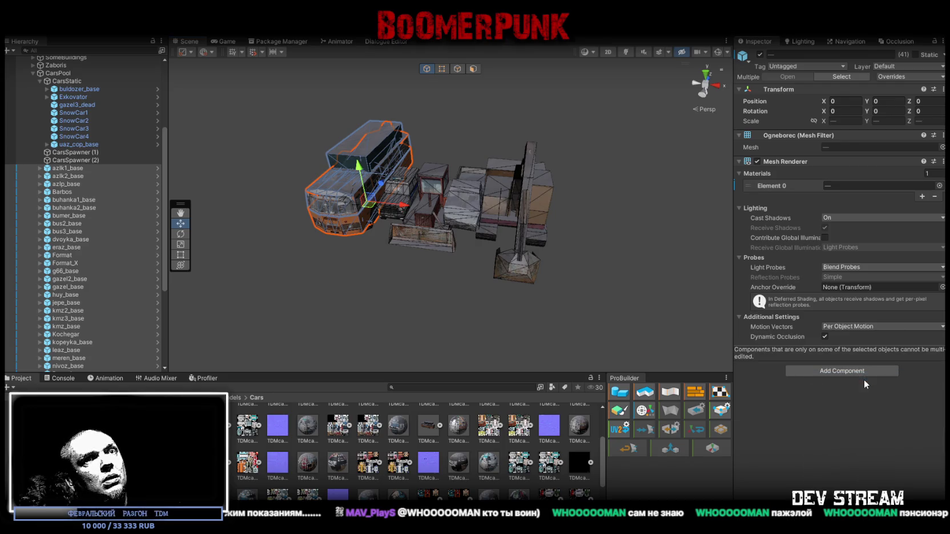
pyautogui.scroll(-4, 89, 236)
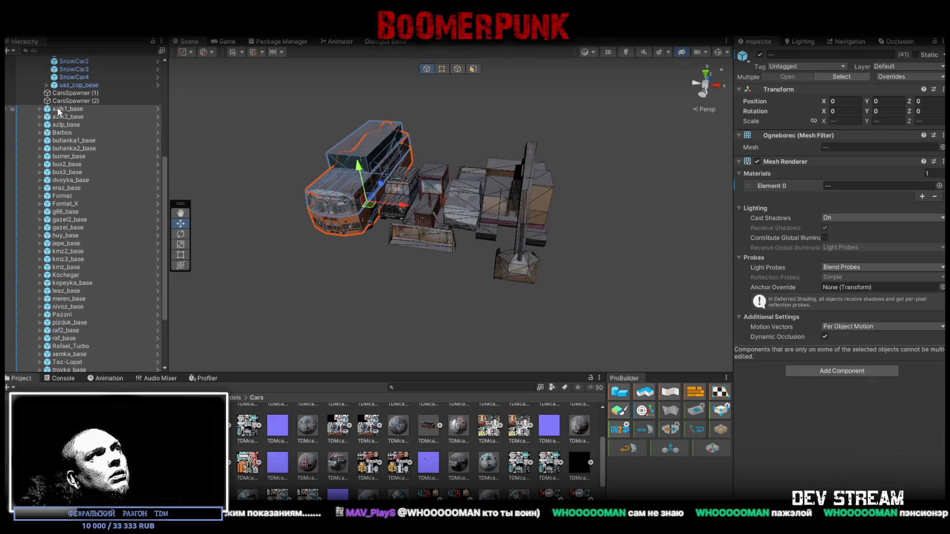
# - Reselect the pooled cars from azlk1_base to zl130_base and remove the Hit Effect script
pyautogui.click(71, 109)
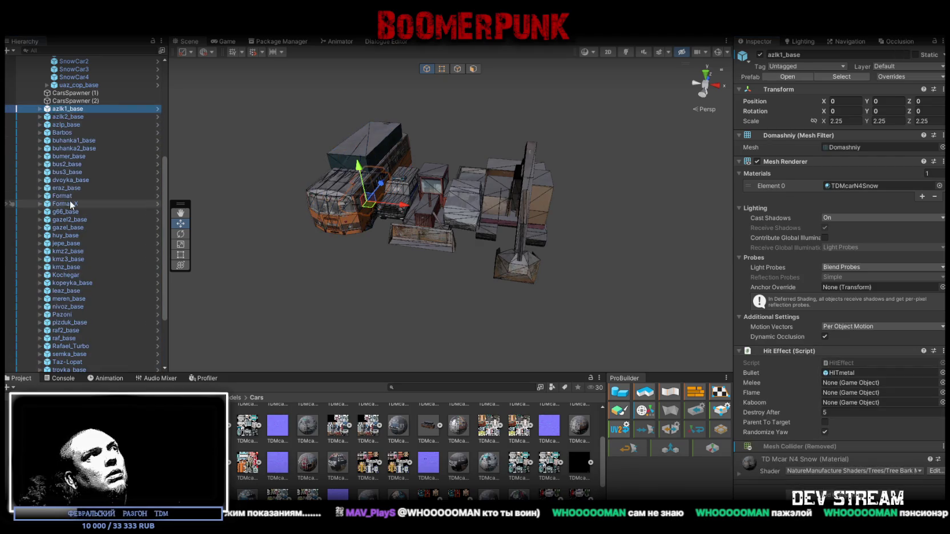
pyautogui.scroll(-5, 97, 232)
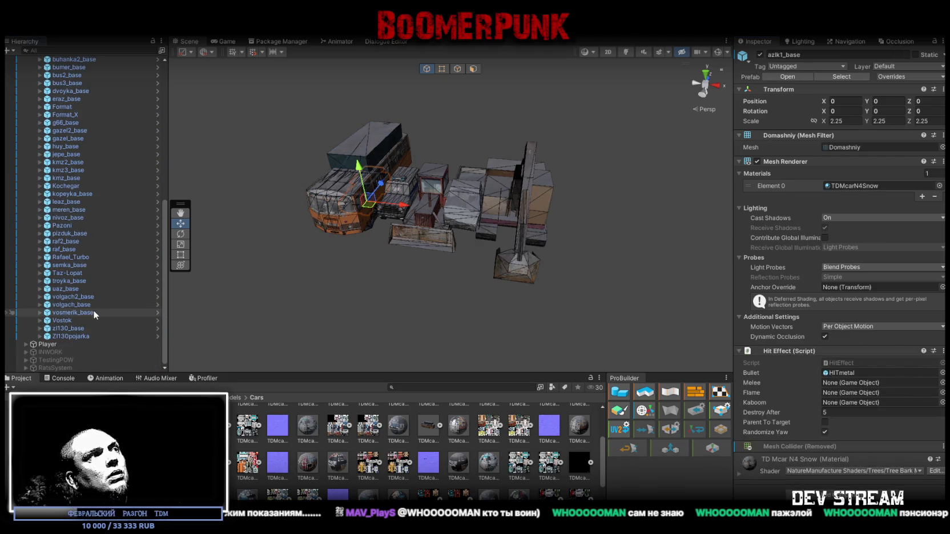
pyautogui.keyDown('shift'); pyautogui.click(78, 331); pyautogui.keyUp('shift')
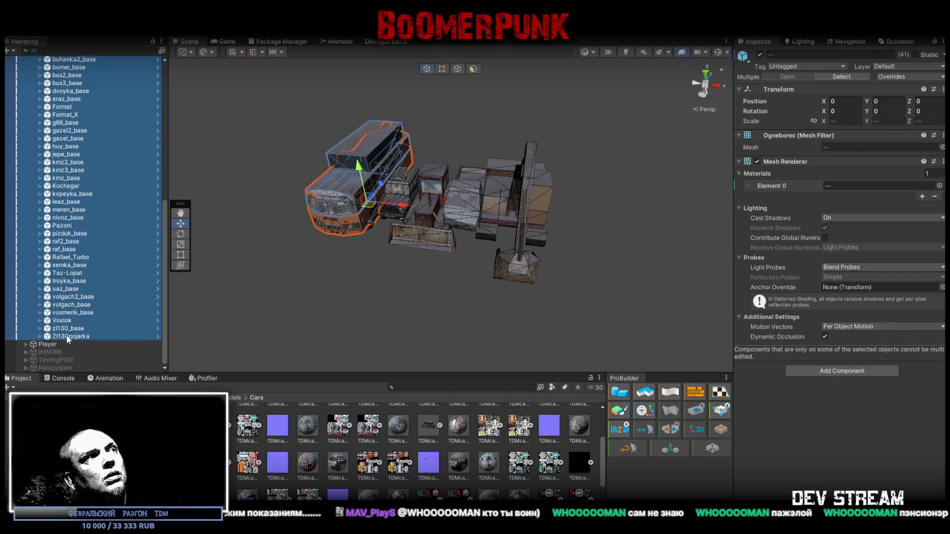
pyautogui.keyDown('ctrl'); pyautogui.click(66, 329); pyautogui.keyUp('ctrl')
pyautogui.keyDown('ctrl'); pyautogui.click(66, 329); pyautogui.keyUp('ctrl')
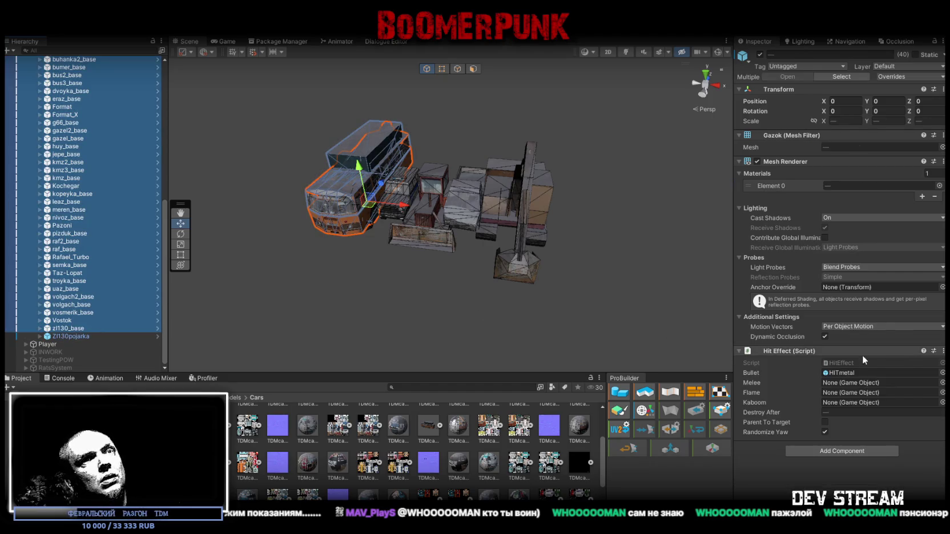
pyautogui.click(934, 352)
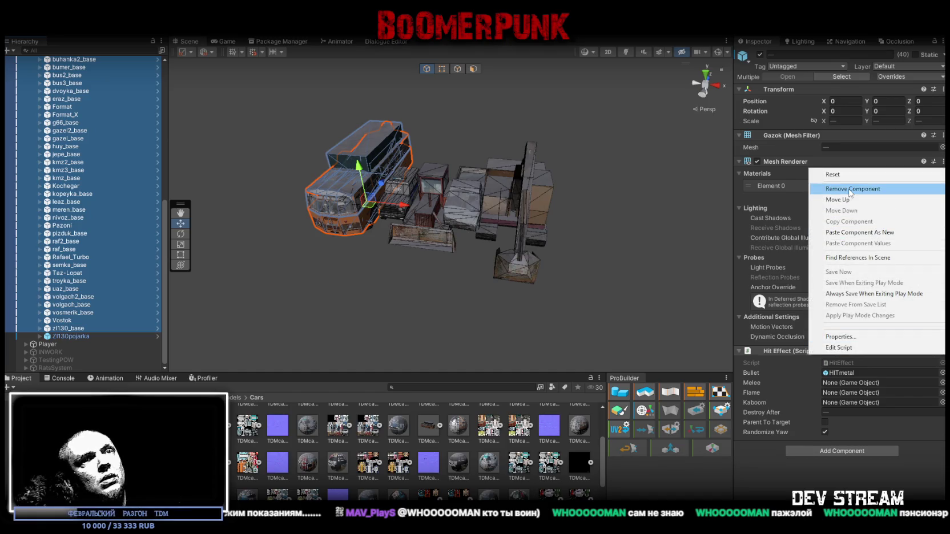
pyautogui.click(845, 186)
# - Verify Zl130pojarka, zl130_base and pizduk_base lost the component, then reselect the pooled car range
pyautogui.click(69, 337)
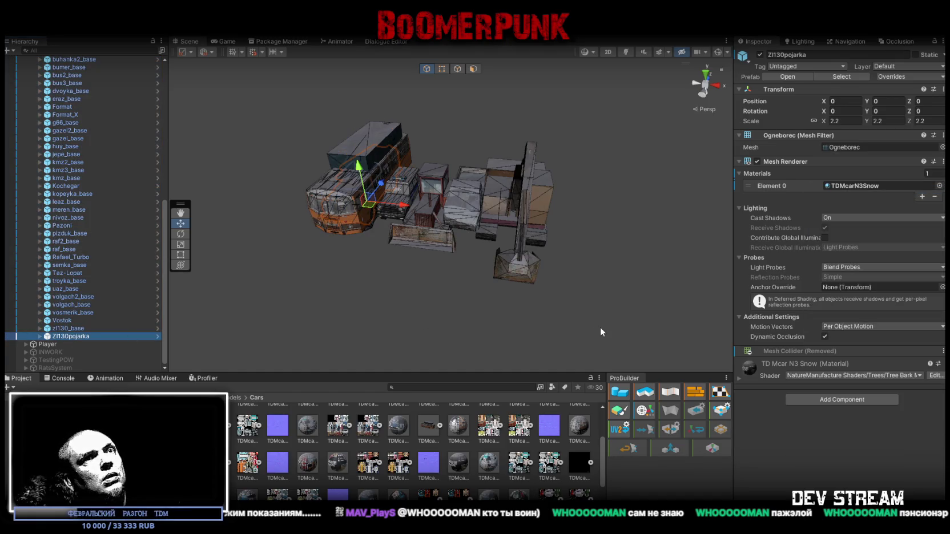
pyautogui.click(66, 328)
pyautogui.click(79, 233)
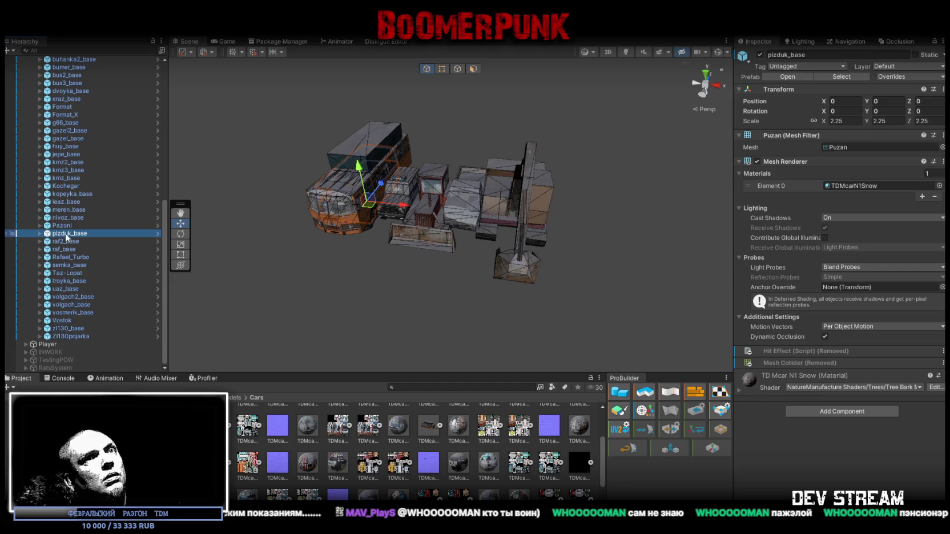
pyautogui.scroll(5, 80, 229)
pyautogui.scroll(3, 80, 230)
pyautogui.keyDown('shift'); pyautogui.click(69, 257); pyautogui.keyUp('shift')
pyautogui.moveTo(445, 234); pyautogui.dragTo(501, 259)
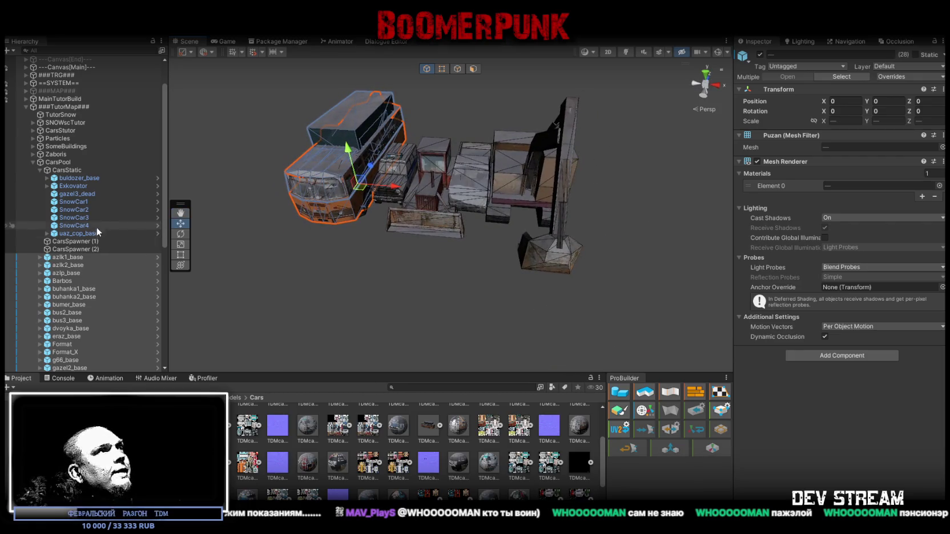
# - Move buldozer_base through uaz_cop_base into CarsStutor and set their Position Y to 49
pyautogui.click(73, 179)
pyautogui.keyDown('shift'); pyautogui.click(72, 232); pyautogui.keyUp('shift')
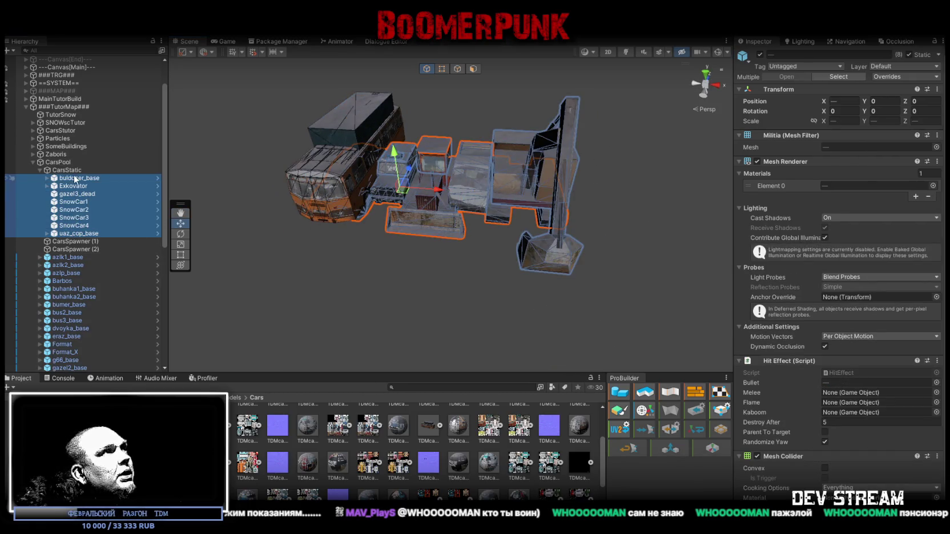
pyautogui.scroll(1, 65, 187)
pyautogui.moveTo(80, 211); pyautogui.dragTo(63, 161)
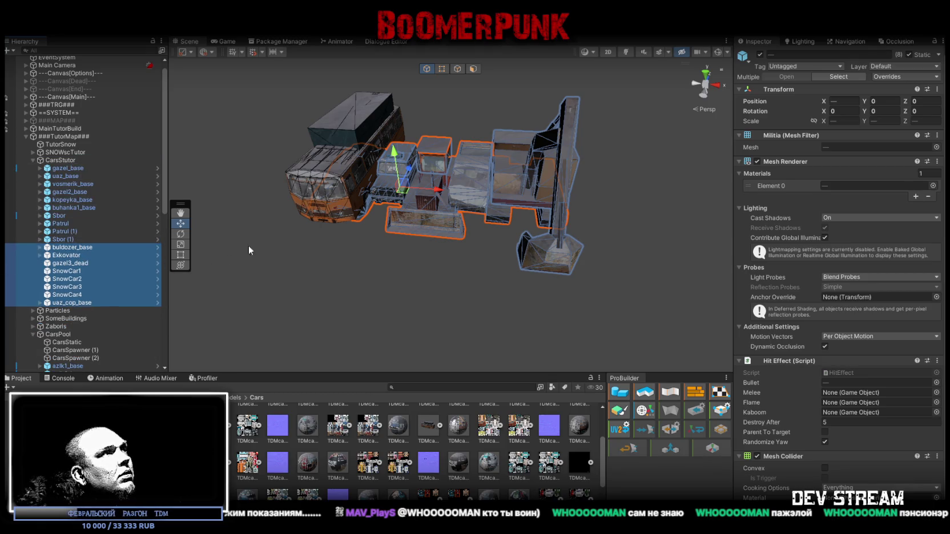
pyautogui.moveTo(234, 251); pyautogui.dragTo(269, 246)
pyautogui.scroll(-3, 268, 245)
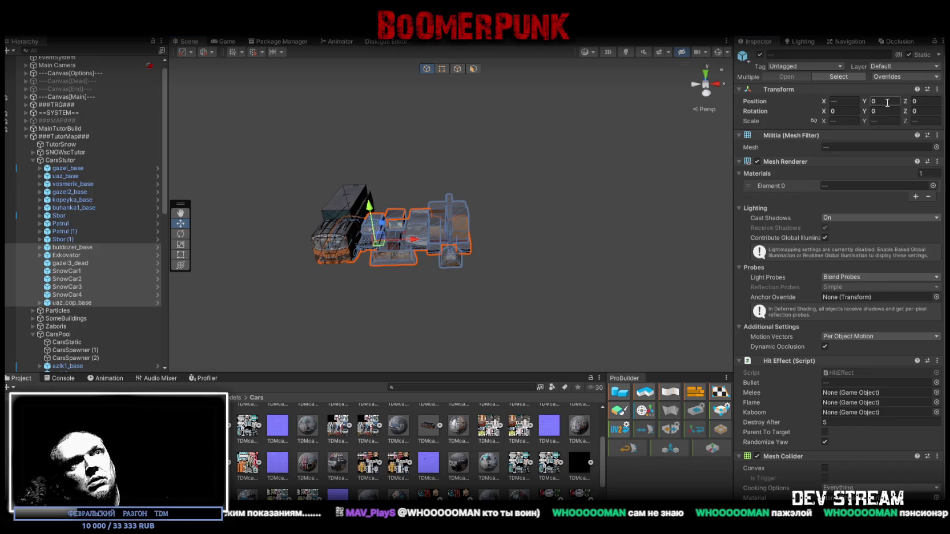
pyautogui.write('49')
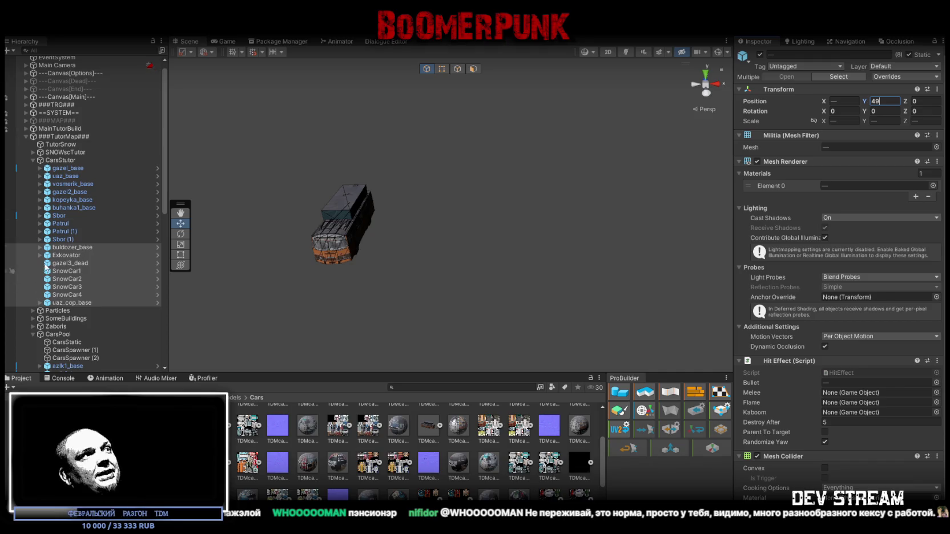
# - Slide buldozer_base onto the snowy ground at X 19.66, Z 6.3
pyautogui.doubleClick(67, 248)
pyautogui.moveTo(253, 233)
pyautogui.mouseDown()
pyautogui.moveTo(340, 242)
pyautogui.moveTo(324, 257)
pyautogui.moveTo(350, 240)
pyautogui.moveTo(438, 246)
pyautogui.moveTo(434, 171)
pyautogui.moveTo(379, 337)
pyautogui.moveTo(315, 311)
pyautogui.moveTo(295, 320)
pyautogui.moveTo(577, 278)
pyautogui.moveTo(556, 320)
pyautogui.moveTo(400, 298)
pyautogui.moveTo(262, 243)
pyautogui.moveTo(551, 166)
pyautogui.moveTo(559, 177)
pyautogui.moveTo(501, 199)
pyautogui.moveTo(544, 147)
pyautogui.moveTo(611, 164)
pyautogui.moveTo(515, 246)
pyautogui.moveTo(408, 239)
pyautogui.moveTo(488, 240)
pyautogui.moveTo(434, 240)
pyautogui.moveTo(596, 132)
pyautogui.moveTo(645, 156)
pyautogui.moveTo(636, 161)
pyautogui.mouseUp()
pyautogui.moveTo(479, 142)
pyautogui.mouseDown()
pyautogui.moveTo(307, 313)
pyautogui.moveTo(255, 291)
pyautogui.moveTo(398, 199)
pyautogui.moveTo(401, 148)
pyautogui.moveTo(388, 229)
pyautogui.mouseUp()
pyautogui.press('e')
# - Move Exkovator into the town street and rotate it to Y -54.97
pyautogui.press('w')
pyautogui.doubleClick(118, 256)
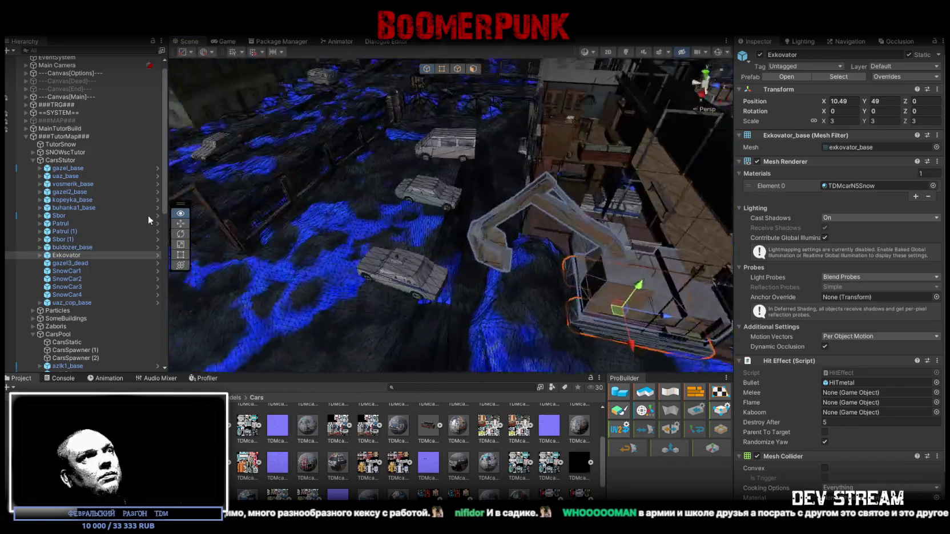
pyautogui.moveTo(686, 212)
pyautogui.mouseDown()
pyautogui.moveTo(403, 159)
pyautogui.moveTo(342, 132)
pyautogui.moveTo(321, 97)
pyautogui.mouseUp()
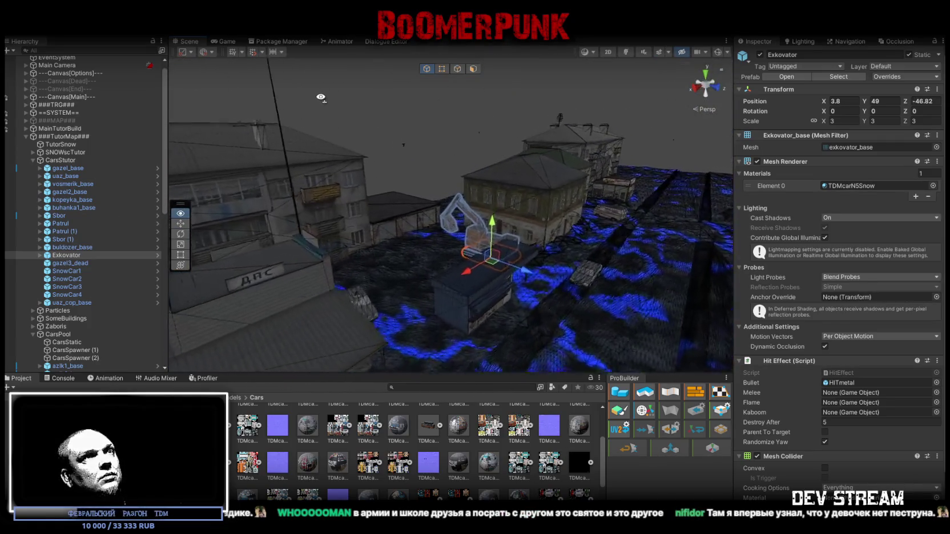
pyautogui.press('f')
pyautogui.press('e')
pyautogui.moveTo(418, 269)
pyautogui.mouseDown()
pyautogui.moveTo(510, 260)
pyautogui.moveTo(488, 259)
pyautogui.mouseUp()
# - Settle the excavator at X 3.18, Z -48.66, then bring the gazel3_dead wreck into view
pyautogui.press('w')
pyautogui.moveTo(393, 231)
pyautogui.mouseDown()
pyautogui.moveTo(375, 225)
pyautogui.moveTo(500, 237)
pyautogui.moveTo(501, 272)
pyautogui.moveTo(303, 286)
pyautogui.moveTo(518, 262)
pyautogui.moveTo(647, 215)
pyautogui.moveTo(348, 264)
pyautogui.moveTo(388, 271)
pyautogui.moveTo(378, 282)
pyautogui.moveTo(628, 198)
pyautogui.moveTo(320, 251)
pyautogui.mouseUp()
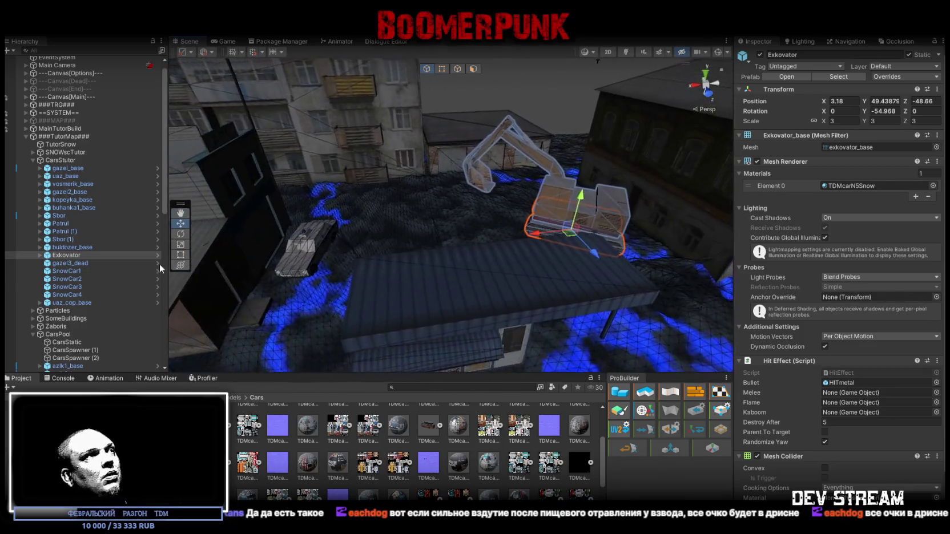
pyautogui.doubleClick(67, 264)
pyautogui.moveTo(514, 240)
pyautogui.mouseDown()
pyautogui.moveTo(580, 227)
pyautogui.moveTo(566, 251)
pyautogui.moveTo(314, 303)
pyautogui.moveTo(274, 271)
pyautogui.moveTo(259, 276)
pyautogui.moveTo(282, 271)
pyautogui.moveTo(318, 240)
pyautogui.moveTo(361, 234)
pyautogui.moveTo(320, 245)
pyautogui.mouseUp()
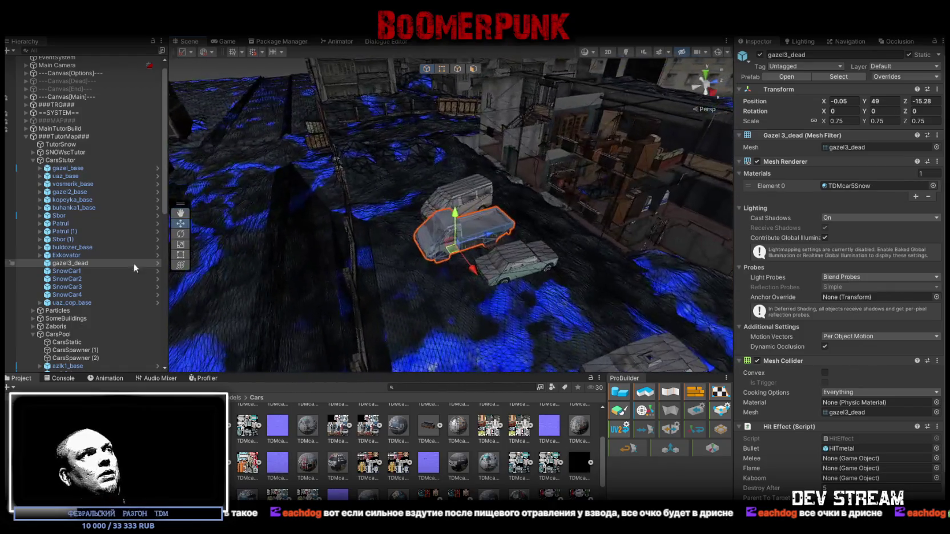
# - Delete gazel3_dead and turn SnowCar1 to Y -7.438 at X -7.56, Z -13.22
pyautogui.press('Delete')
pyautogui.doubleClick(74, 264)
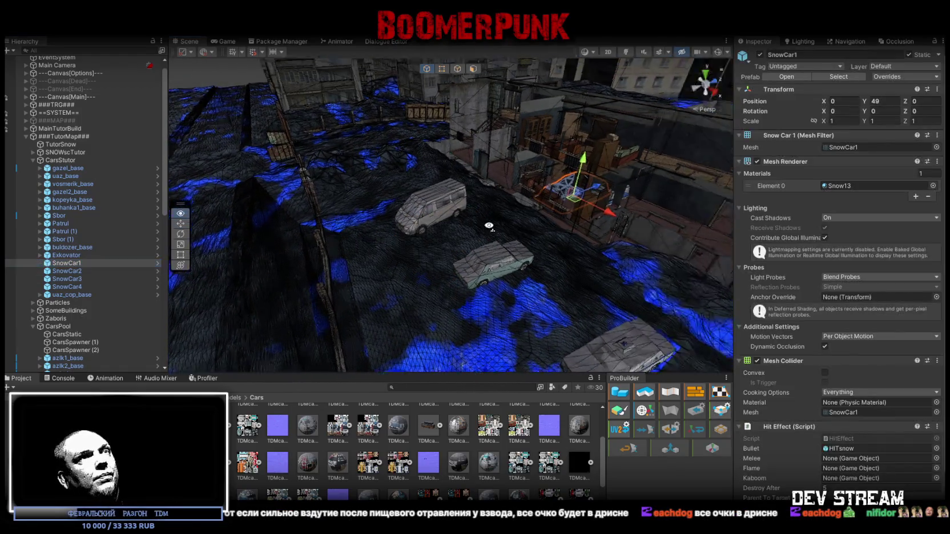
pyautogui.moveTo(514, 240)
pyautogui.mouseDown()
pyautogui.moveTo(581, 245)
pyautogui.moveTo(551, 191)
pyautogui.moveTo(339, 276)
pyautogui.moveTo(361, 298)
pyautogui.moveTo(352, 305)
pyautogui.moveTo(393, 294)
pyautogui.mouseUp()
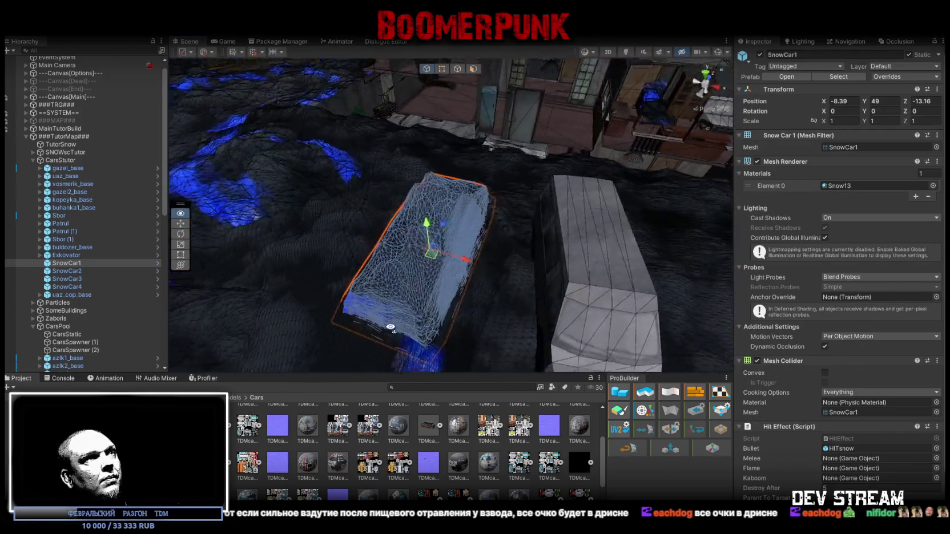
pyautogui.press('e')
pyautogui.moveTo(457, 267)
pyautogui.mouseDown()
pyautogui.moveTo(465, 274)
pyautogui.moveTo(455, 243)
pyautogui.moveTo(455, 254)
pyautogui.moveTo(320, 257)
pyautogui.moveTo(383, 258)
pyautogui.moveTo(587, 190)
pyautogui.mouseUp()
pyautogui.press('w')
pyautogui.click(67, 271)
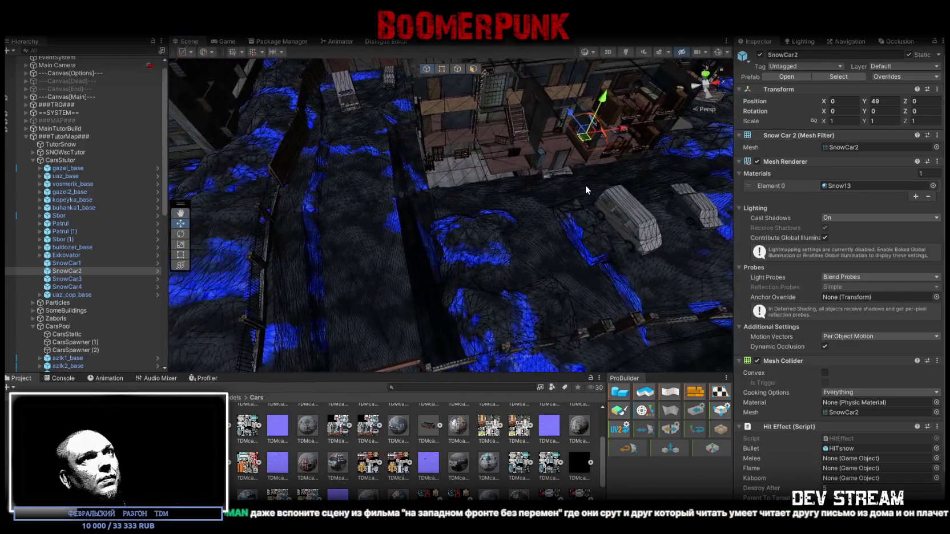
# - Place SnowCar2 on the road by the fence at X -7.47, Z -28.28, turned 92.103
pyautogui.moveTo(586, 149)
pyautogui.mouseDown()
pyautogui.moveTo(460, 160)
pyautogui.moveTo(436, 214)
pyautogui.moveTo(448, 239)
pyautogui.moveTo(550, 305)
pyautogui.moveTo(615, 271)
pyautogui.moveTo(477, 265)
pyautogui.mouseUp()
pyautogui.moveTo(383, 158)
pyautogui.mouseDown()
pyautogui.moveTo(591, 251)
pyautogui.moveTo(574, 247)
pyautogui.moveTo(510, 288)
pyautogui.moveTo(356, 286)
pyautogui.moveTo(374, 284)
pyautogui.mouseUp()
pyautogui.press('e')
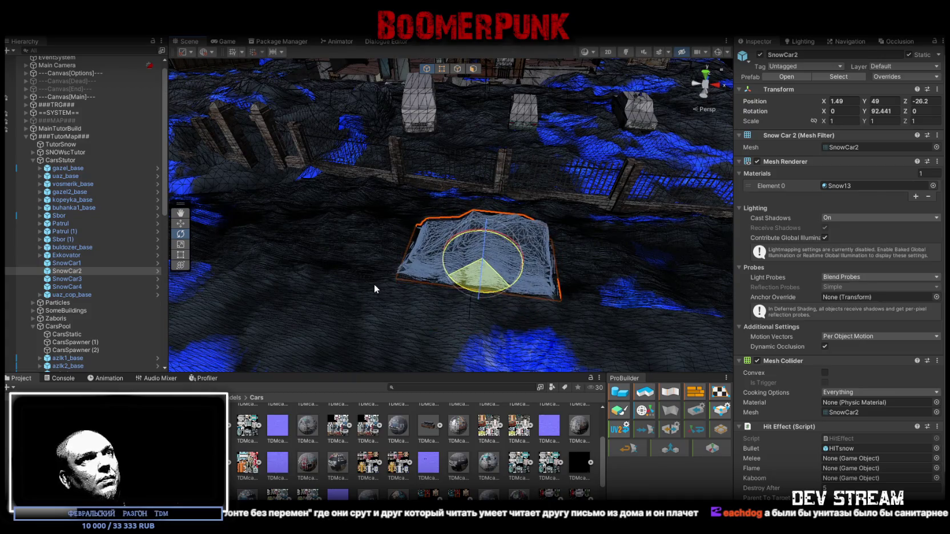
pyautogui.press('w')
pyautogui.moveTo(511, 261)
pyautogui.mouseDown()
pyautogui.moveTo(474, 263)
pyautogui.moveTo(536, 270)
pyautogui.moveTo(424, 300)
pyautogui.moveTo(401, 284)
pyautogui.moveTo(492, 280)
pyautogui.moveTo(393, 237)
pyautogui.mouseUp()
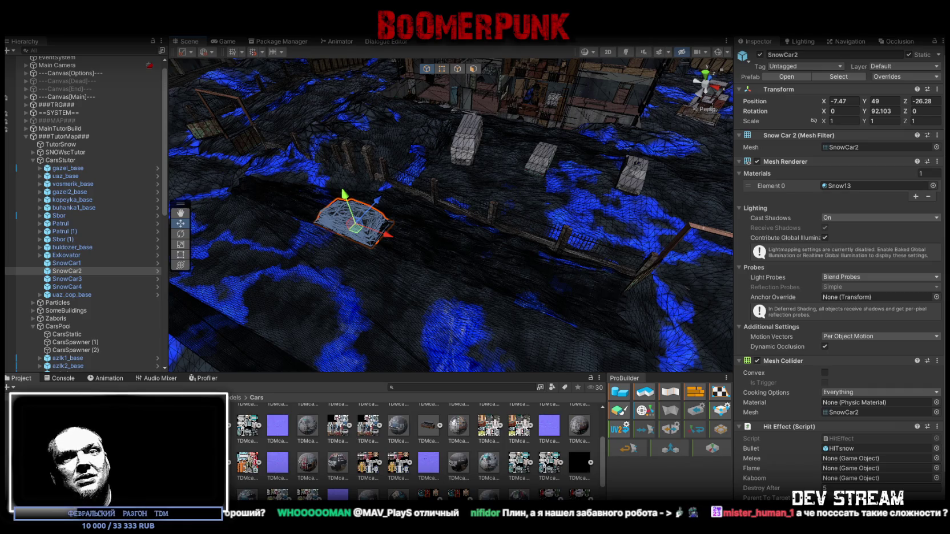
pyautogui.moveTo(494, 158); pyautogui.dragTo(399, 200)
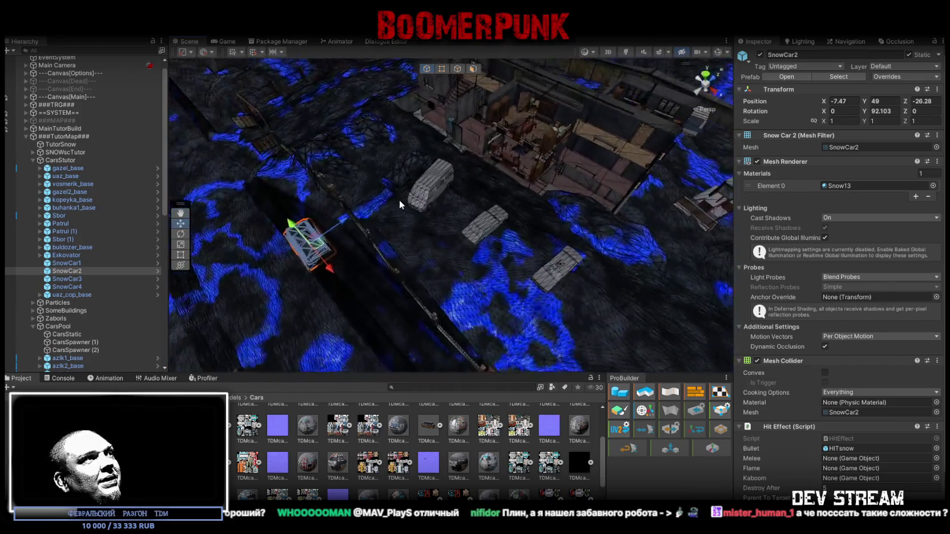
# - Drag SnowCar3 onto the snowy street at X 22.02, Z -11.9 and turn it to 85.14 on Y
pyautogui.click(67, 279)
pyautogui.moveTo(570, 163)
pyautogui.mouseDown()
pyautogui.moveTo(588, 154)
pyautogui.moveTo(347, 139)
pyautogui.mouseUp()
pyautogui.moveTo(239, 173)
pyautogui.mouseDown()
pyautogui.moveTo(533, 197)
pyautogui.moveTo(566, 189)
pyautogui.mouseUp()
pyautogui.moveTo(565, 188)
pyautogui.mouseDown()
pyautogui.moveTo(629, 194)
pyautogui.moveTo(605, 191)
pyautogui.mouseUp()
pyautogui.press('e')
pyautogui.moveTo(439, 185)
pyautogui.mouseDown()
pyautogui.moveTo(326, 180)
pyautogui.moveTo(340, 182)
pyautogui.mouseUp()
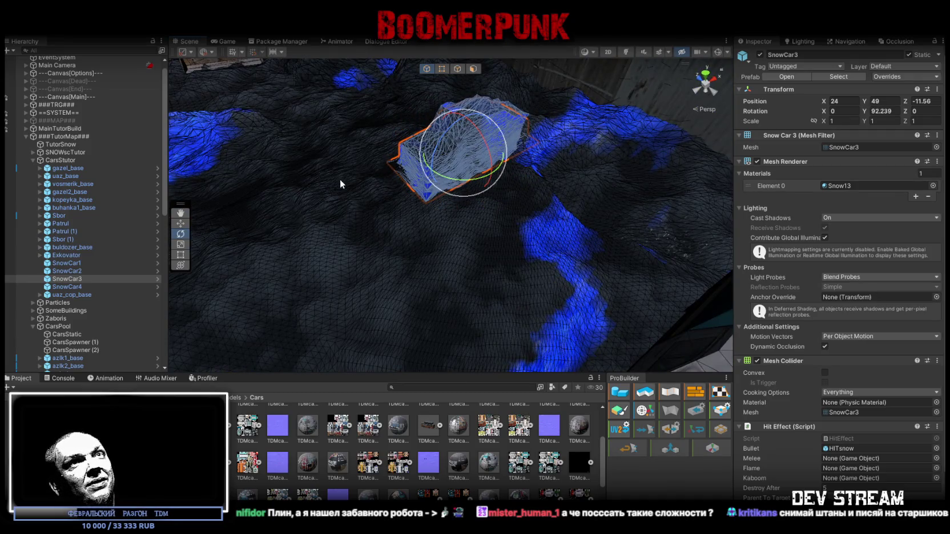
pyautogui.press('w')
pyautogui.moveTo(463, 161)
pyautogui.mouseDown()
pyautogui.moveTo(418, 191)
pyautogui.moveTo(438, 190)
pyautogui.moveTo(451, 208)
pyautogui.moveTo(482, 215)
pyautogui.moveTo(504, 209)
pyautogui.moveTo(483, 191)
pyautogui.mouseUp()
pyautogui.press('e')
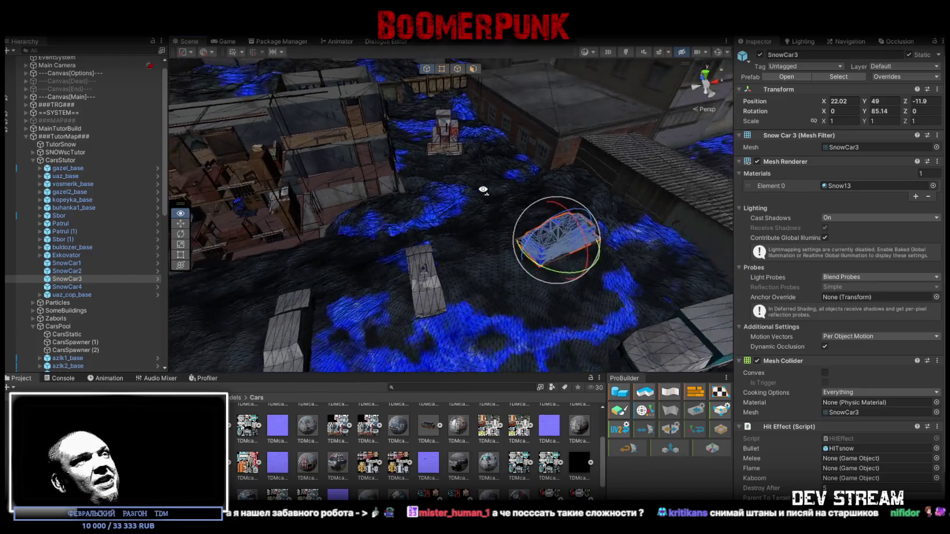
# - Frame SnowCar4, move it across the snow and give it a first turn of about 22 degrees
pyautogui.click(67, 287)
pyautogui.press('f')
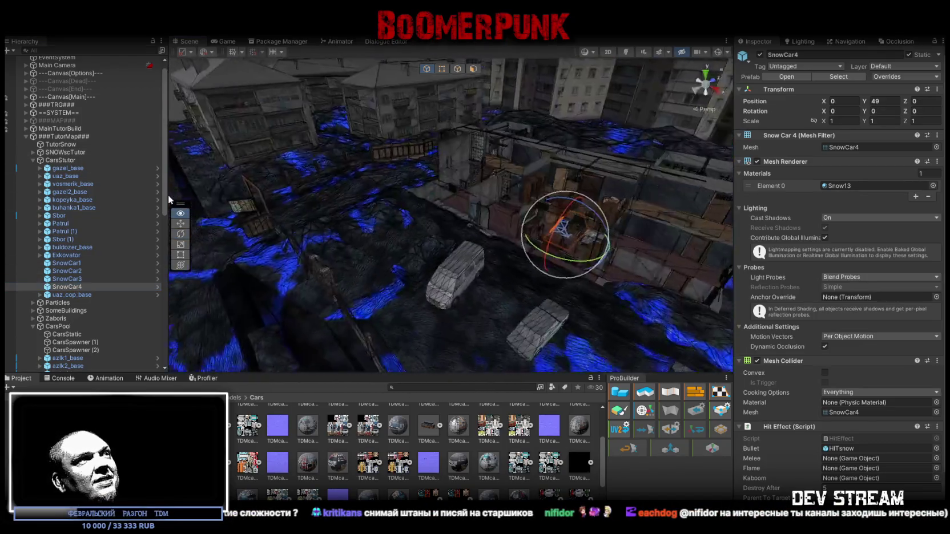
pyautogui.moveTo(439, 226)
pyautogui.mouseDown()
pyautogui.moveTo(628, 221)
pyautogui.moveTo(420, 192)
pyautogui.moveTo(353, 279)
pyautogui.mouseUp()
pyautogui.moveTo(353, 280)
pyautogui.mouseDown()
pyautogui.moveTo(366, 260)
pyautogui.moveTo(359, 254)
pyautogui.moveTo(568, 250)
pyautogui.moveTo(552, 236)
pyautogui.mouseUp()
pyautogui.press('e')
pyautogui.moveTo(399, 248); pyautogui.dragTo(251, 270)
# - Snap SnowCar4 down onto the snowy slope at a new spot and turn it to about 75.7° on Y
pyautogui.press('w')
pyautogui.moveTo(378, 225)
pyautogui.mouseDown()
pyautogui.moveTo(475, 274)
pyautogui.moveTo(555, 283)
pyautogui.moveTo(544, 205)
pyautogui.moveTo(534, 208)
pyautogui.mouseUp()
pyautogui.moveTo(464, 153); pyautogui.dragTo(603, 191)
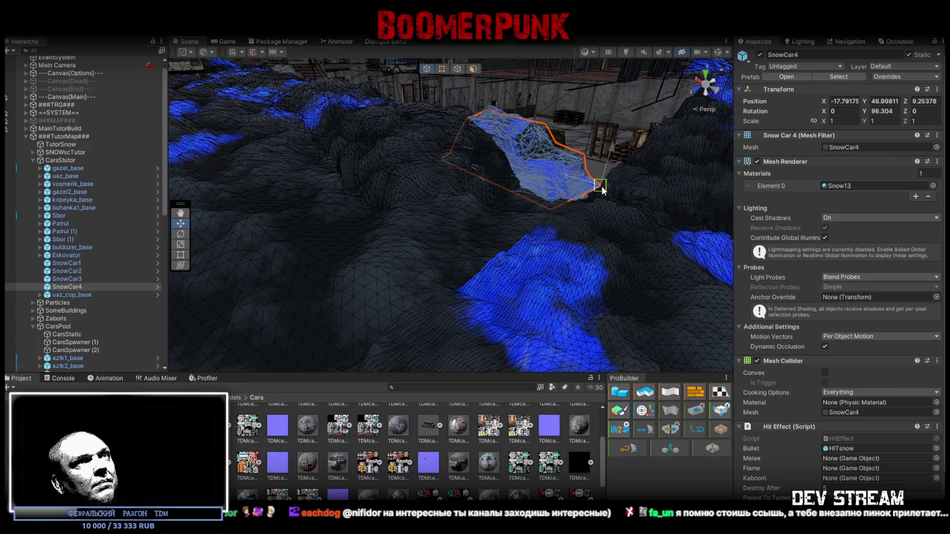
pyautogui.moveTo(528, 184)
pyautogui.mouseDown()
pyautogui.moveTo(374, 215)
pyautogui.moveTo(383, 189)
pyautogui.moveTo(366, 226)
pyautogui.moveTo(419, 261)
pyautogui.moveTo(454, 265)
pyautogui.moveTo(438, 261)
pyautogui.mouseUp()
pyautogui.press('e')
pyautogui.moveTo(438, 262)
pyautogui.mouseDown()
pyautogui.moveTo(461, 219)
pyautogui.moveTo(568, 216)
pyautogui.moveTo(530, 242)
pyautogui.mouseUp()
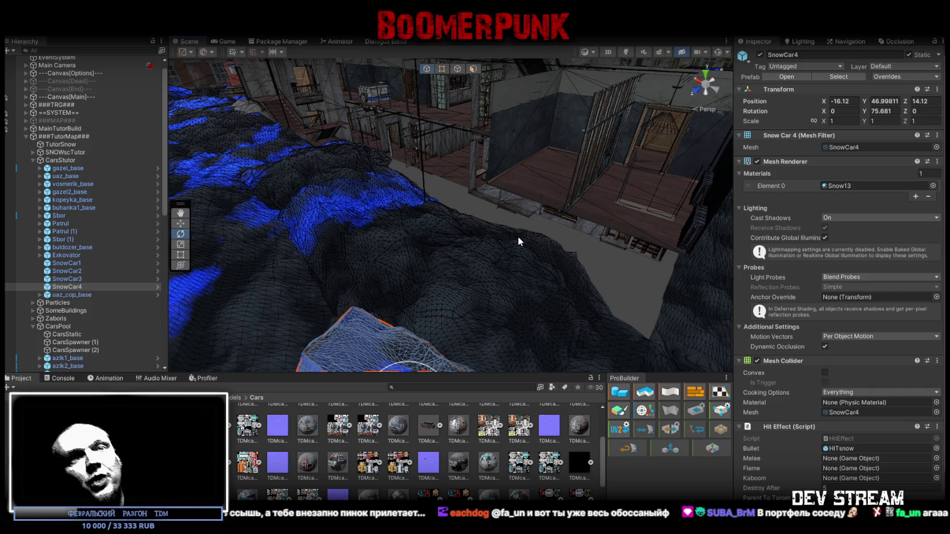
pyautogui.moveTo(423, 253)
pyautogui.mouseDown()
pyautogui.moveTo(406, 251)
pyautogui.moveTo(424, 259)
pyautogui.moveTo(496, 228)
pyautogui.moveTo(335, 250)
pyautogui.moveTo(308, 229)
pyautogui.moveTo(171, 234)
pyautogui.moveTo(358, 219)
pyautogui.moveTo(545, 219)
pyautogui.mouseUp()
pyautogui.click(70, 295)
# - Turn uaz_cop_base to line up with the street and nudge it along the road
pyautogui.press('w')
pyautogui.press('f')
pyautogui.moveTo(588, 261); pyautogui.dragTo(585, 290)
pyautogui.press('e')
pyautogui.moveTo(521, 188); pyautogui.dragTo(593, 214)
pyautogui.press('w')
pyautogui.press('f')
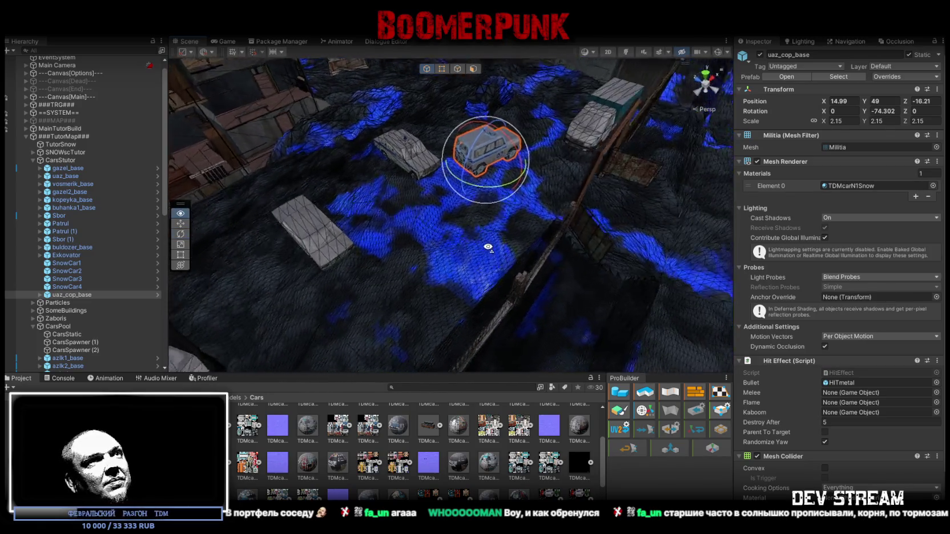
pyautogui.moveTo(520, 251)
pyautogui.mouseDown()
pyautogui.moveTo(514, 244)
pyautogui.moveTo(548, 266)
pyautogui.mouseUp()
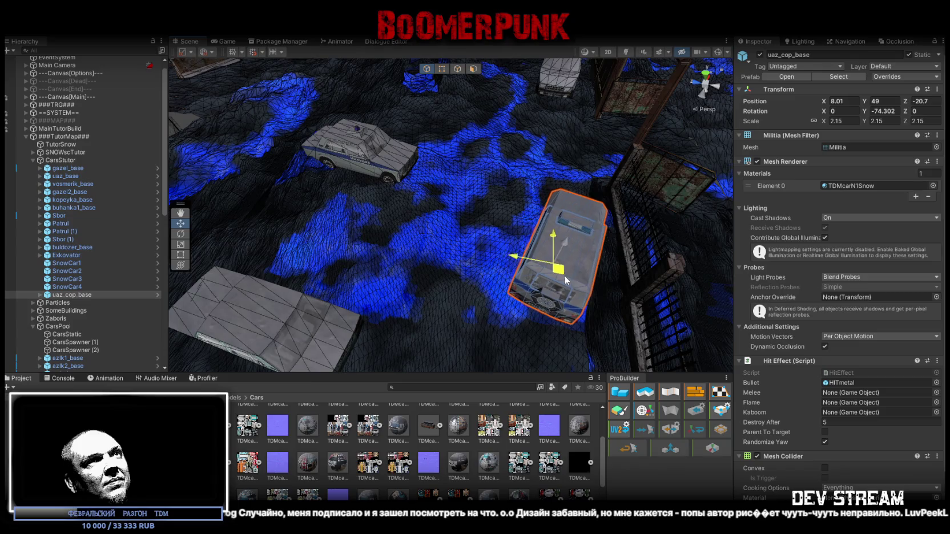
# - Turn uaz_cop_base to -84.841 on Y and settle it at X 7.03, Y 49, Z -20.45
pyautogui.press('f')
pyautogui.press('e')
pyautogui.moveTo(582, 222)
pyautogui.mouseDown()
pyautogui.moveTo(573, 206)
pyautogui.moveTo(459, 207)
pyautogui.mouseUp()
pyautogui.press('w')
pyautogui.moveTo(560, 231)
pyautogui.mouseDown()
pyautogui.moveTo(565, 251)
pyautogui.moveTo(509, 254)
pyautogui.moveTo(311, 218)
pyautogui.moveTo(420, 217)
pyautogui.mouseUp()
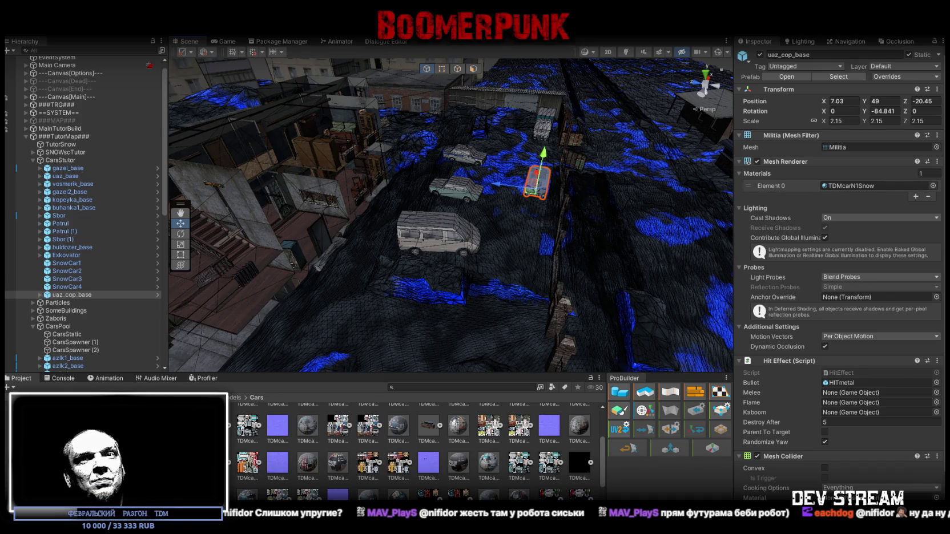
pyautogui.moveTo(537, 245); pyautogui.dragTo(320, 251)
pyautogui.scroll(-8, 89, 312)
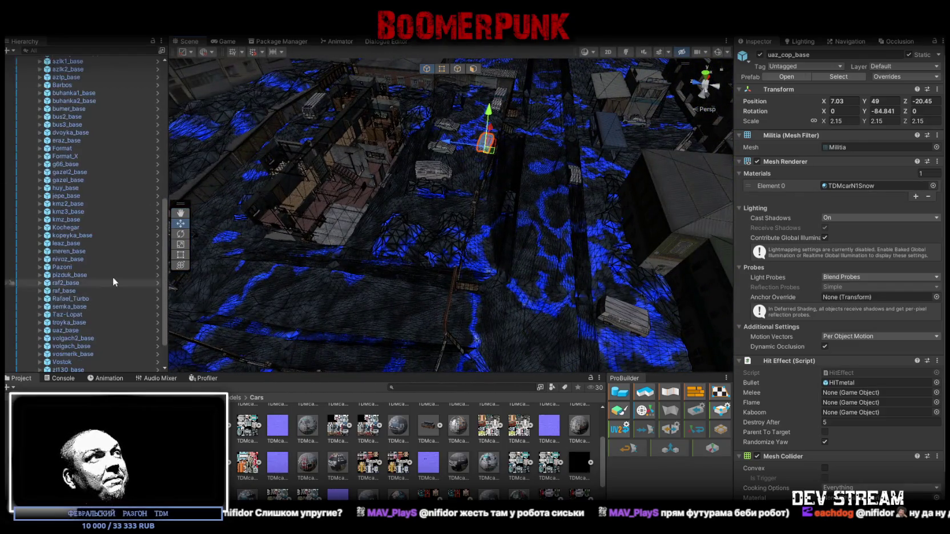
# - Select the car objects from azlk1_base through Zl130pojarka, then browse Scripts > Menu and Scripts > TDMstash
pyautogui.click(66, 156)
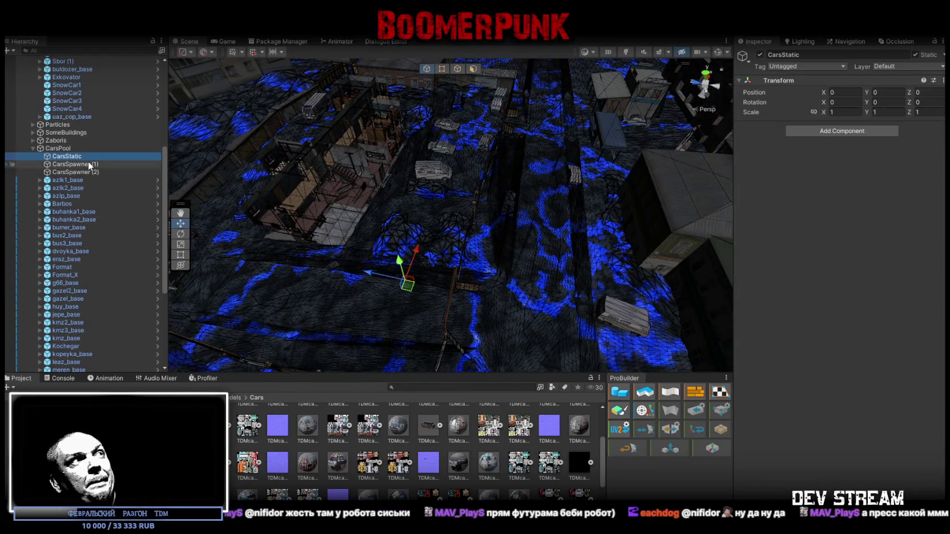
pyautogui.click(90, 165)
pyautogui.click(67, 173)
pyautogui.scroll(-6, 92, 268)
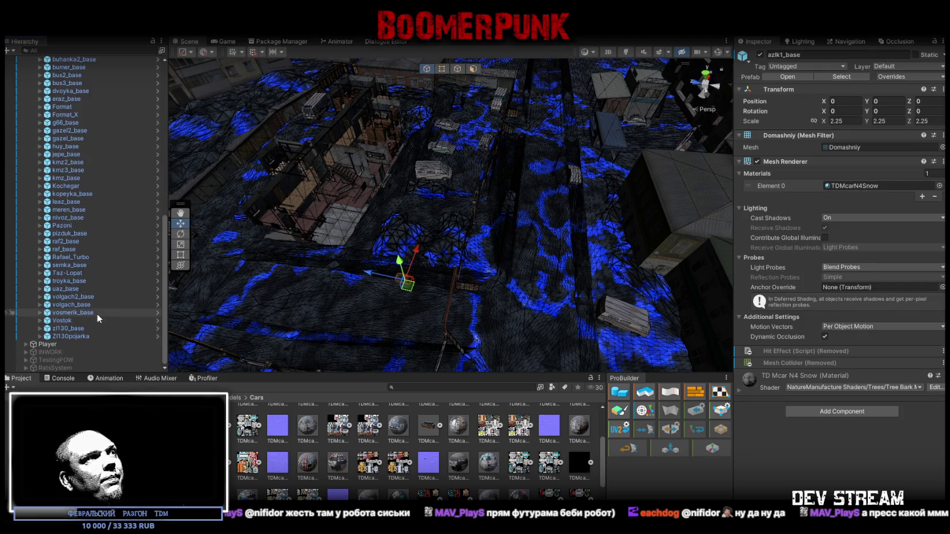
pyautogui.keyDown('shift'); pyautogui.click(70, 337); pyautogui.keyUp('shift')
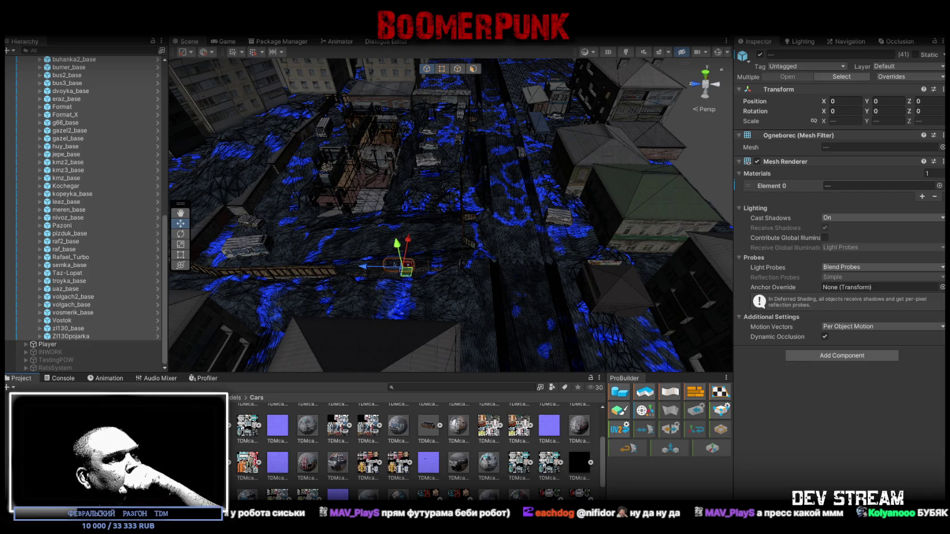
pyautogui.click(34, 456)
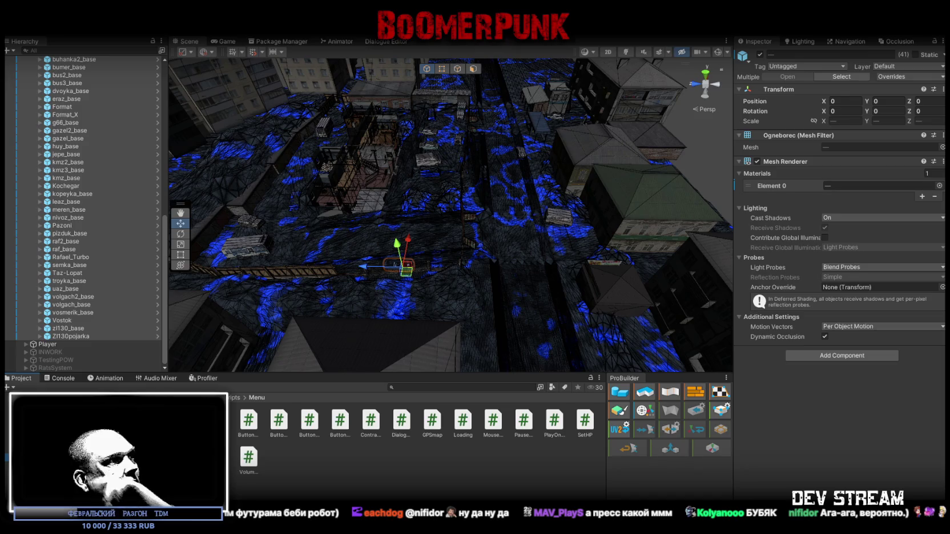
pyautogui.click(34, 465)
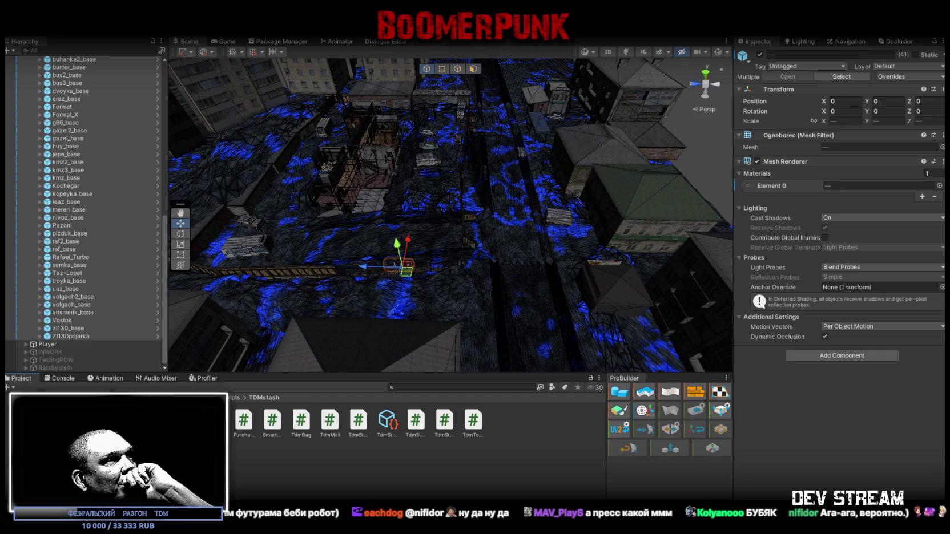
# - Add a C# script named CarSpawnerTranslate to the Scripts folder and open it in Visual Studio
pyautogui.click(45, 410)
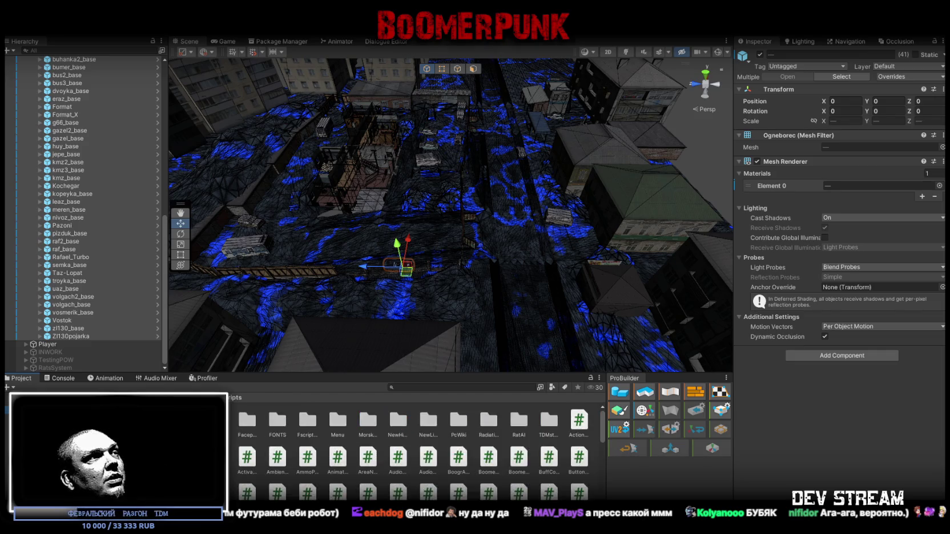
pyautogui.rightClick(40, 410)
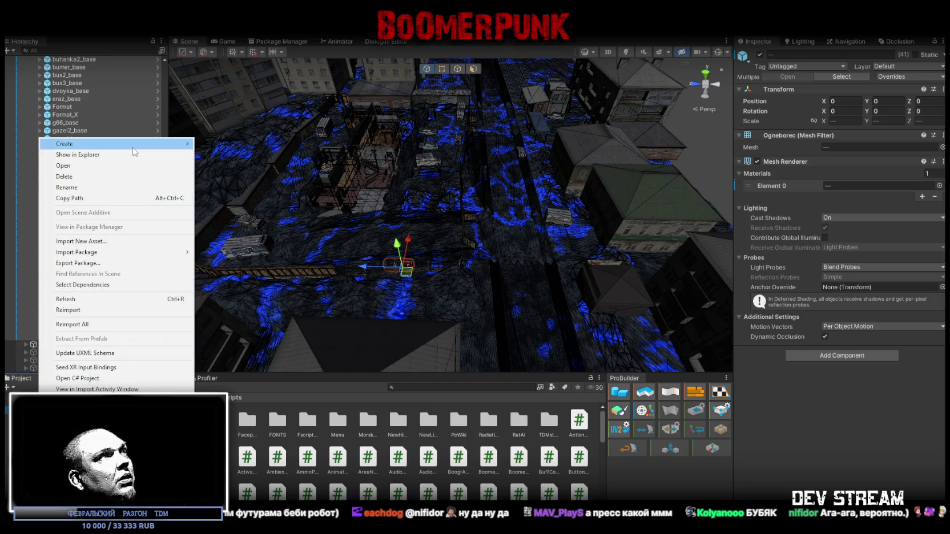
pyautogui.moveTo(171, 144)
pyautogui.click(260, 128)
pyautogui.write('Translate')
pyautogui.press('Return')
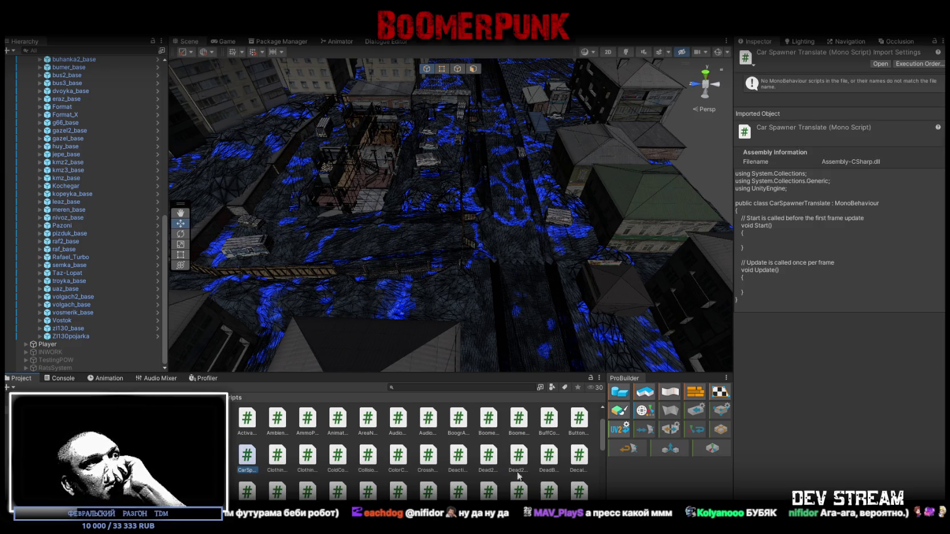
pyautogui.doubleClick(247, 459)
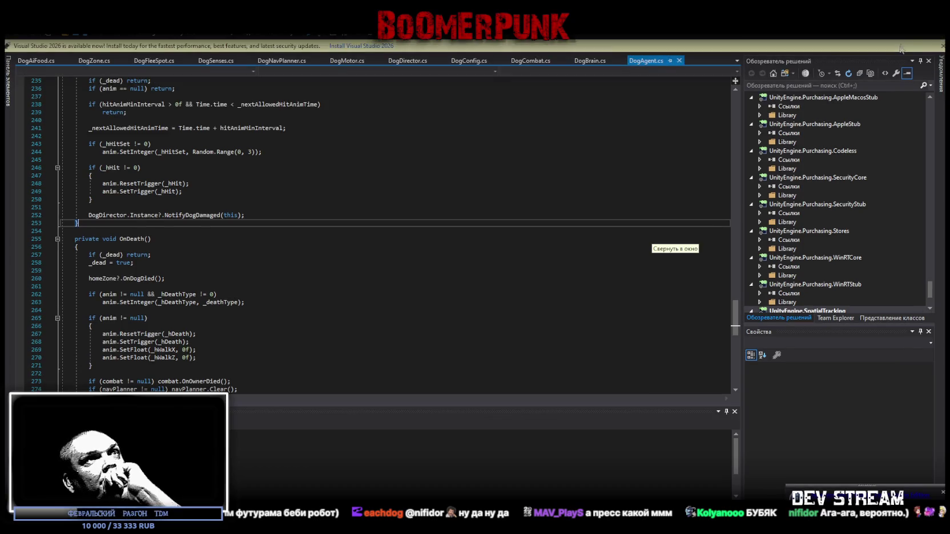
# - Overwrite the CarSpawnerTranslate template with pasted spawner code (speed 10–25, interval 0.8–2.0) and save it
pyautogui.hotkey('alt', 'Tab')
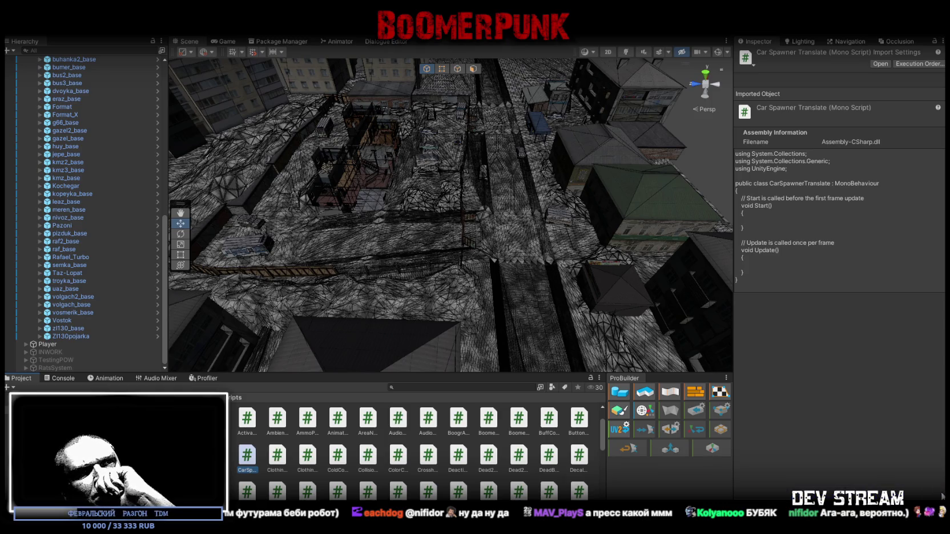
pyautogui.doubleClick(248, 459)
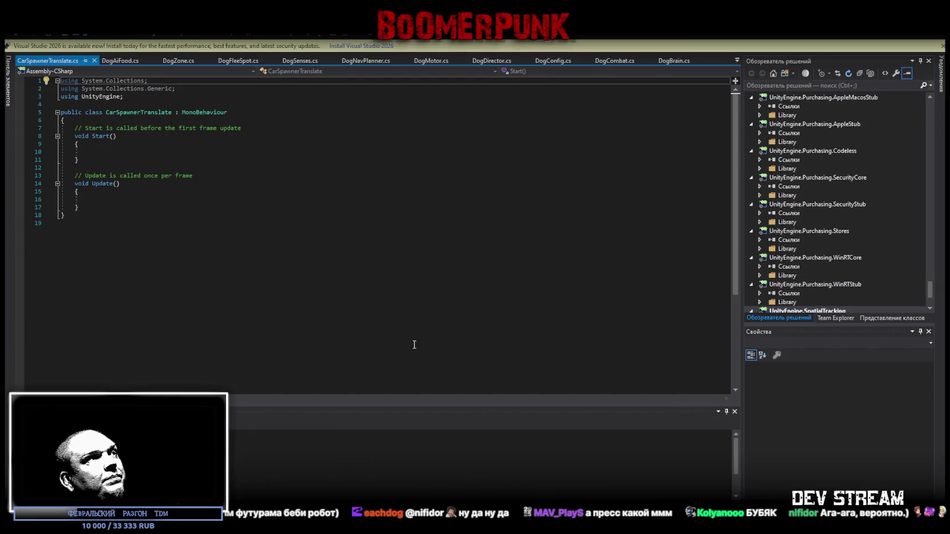
pyautogui.hotkey('ctrl', 'a')
pyautogui.hotkey('ctrl', 'v')
pyautogui.hotkey('ctrl', 's')
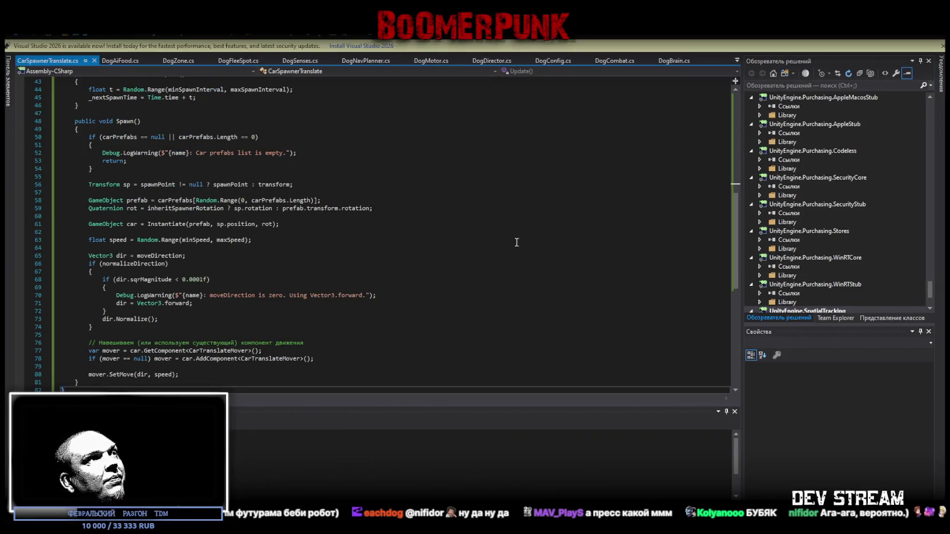
pyautogui.hotkey('alt', 'Tab')
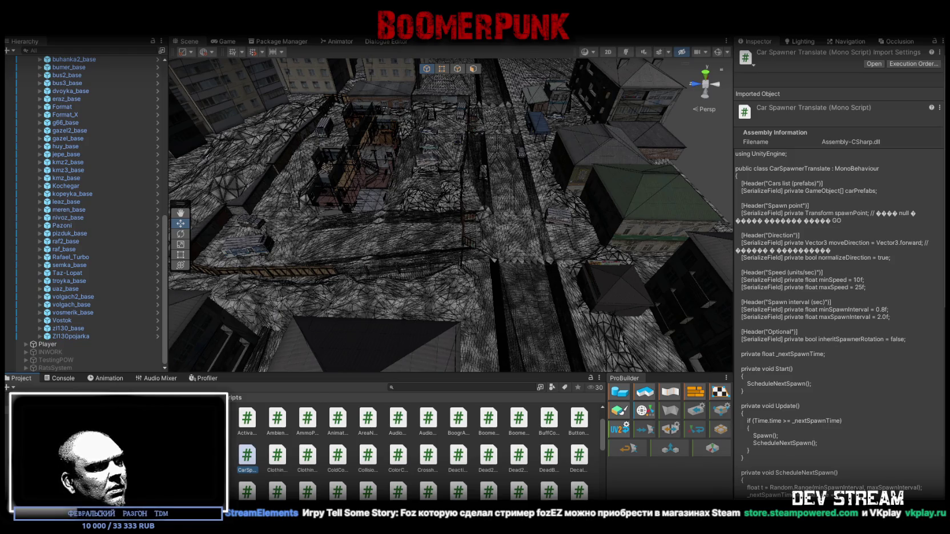
# - Attach the CarSpawnerTranslate script to both CarsSpawner (1) and CarsSpawner (2)
pyautogui.scroll(10, 103, 286)
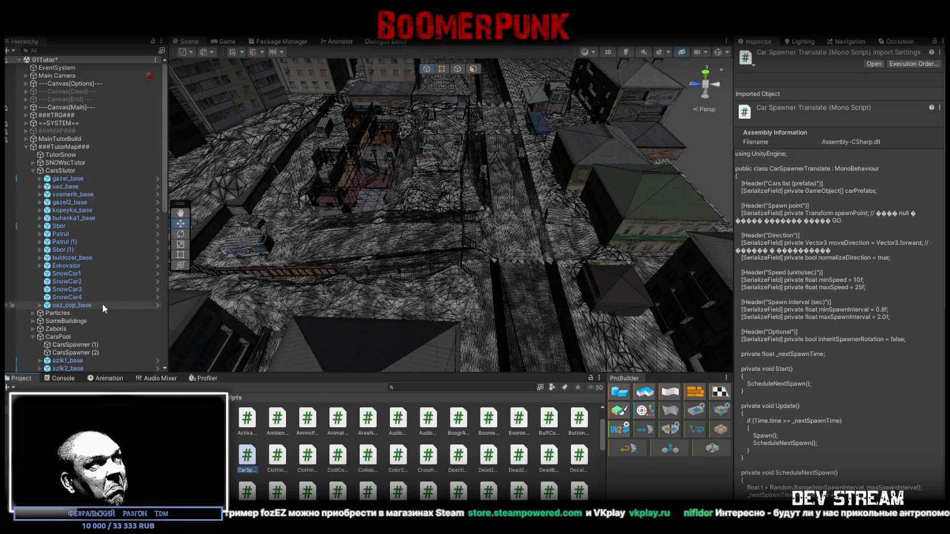
pyautogui.keyDown('shift'); pyautogui.click(86, 323); pyautogui.keyUp('shift')
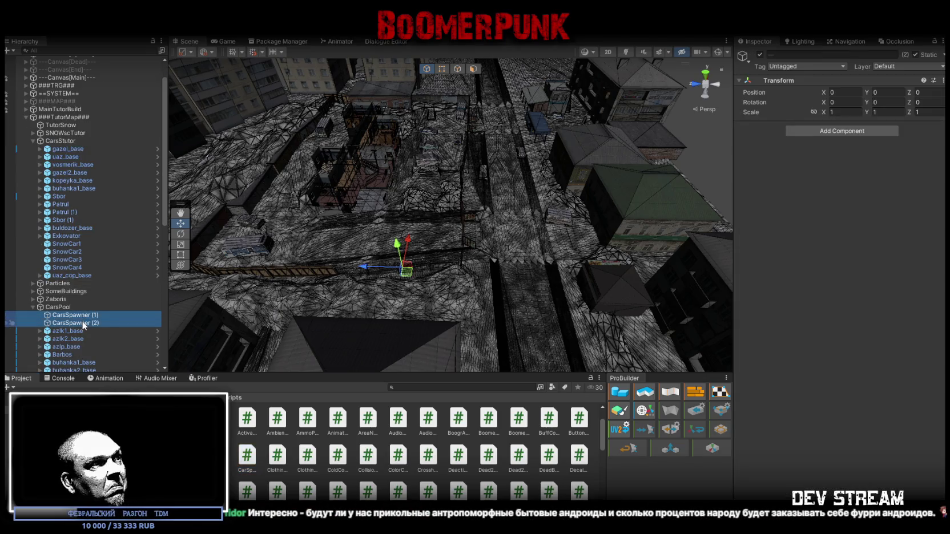
pyautogui.moveTo(604, 334); pyautogui.dragTo(848, 249)
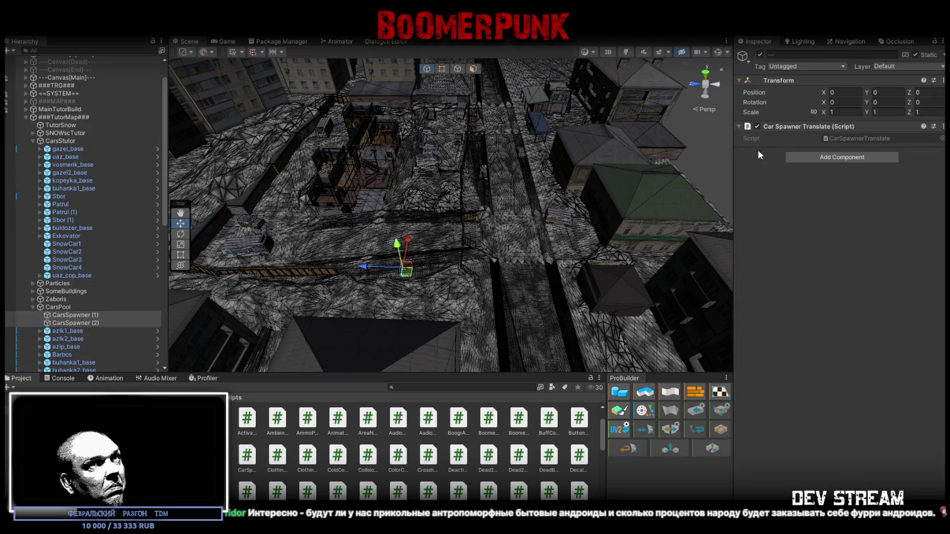
# - Check each spawner's components and show the two CarTranslateMover missing-type errors in the Console
pyautogui.click(77, 316)
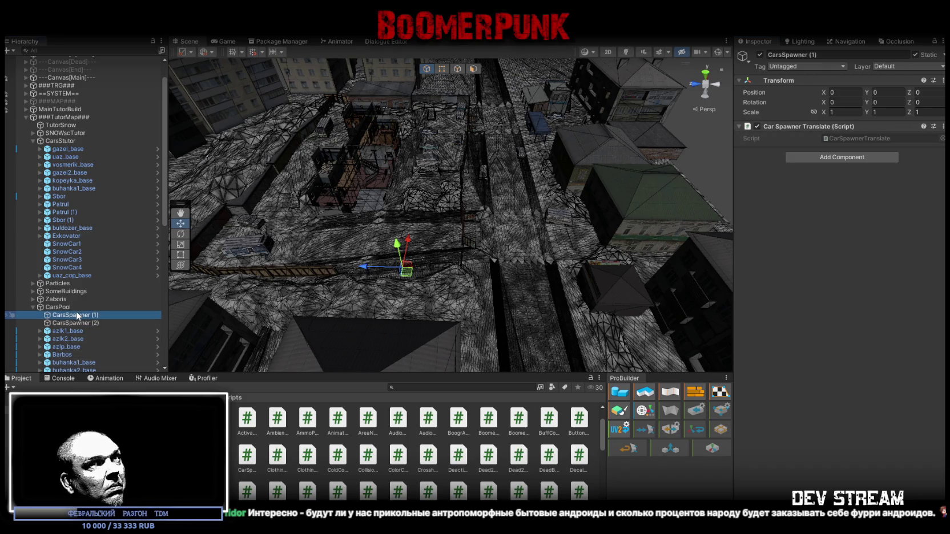
pyautogui.click(80, 323)
pyautogui.click(80, 316)
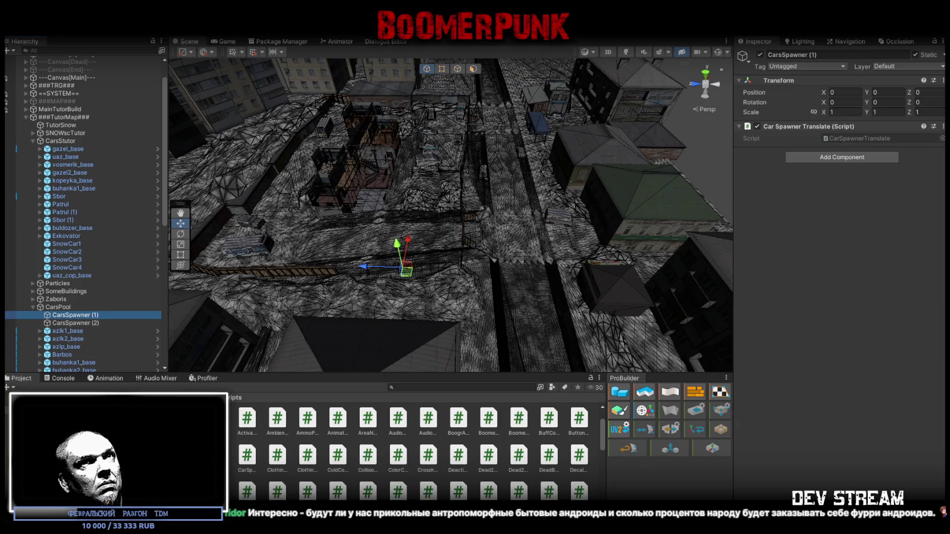
pyautogui.scroll(-5, 480, 493)
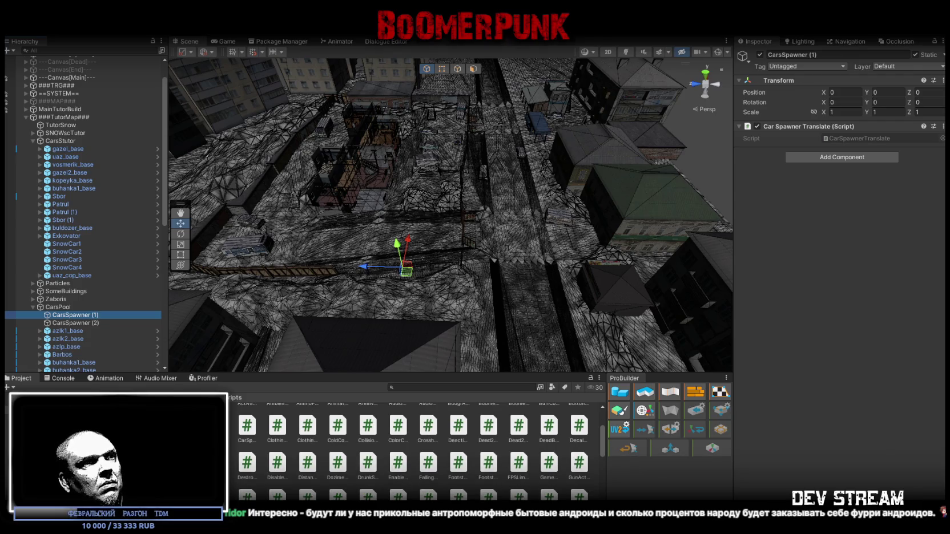
pyautogui.scroll(-5, 484, 491)
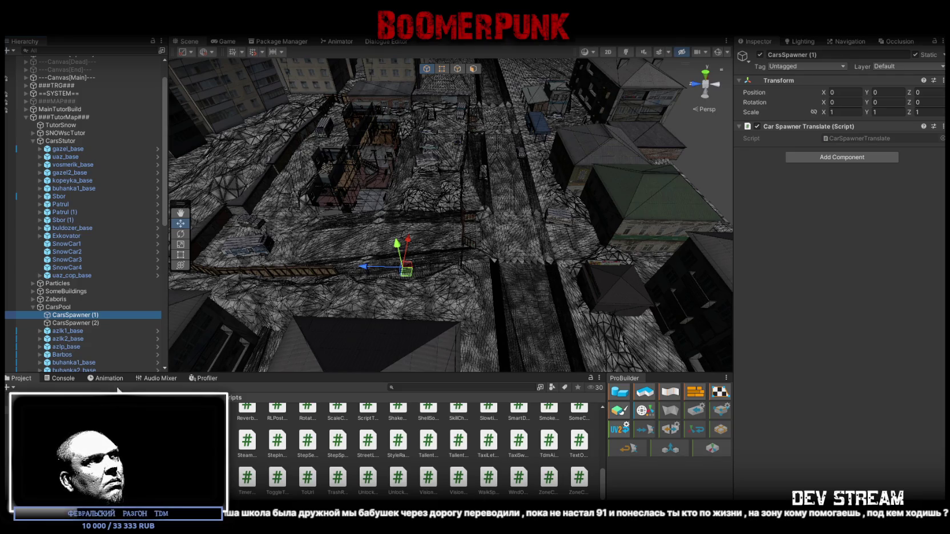
pyautogui.click(63, 378)
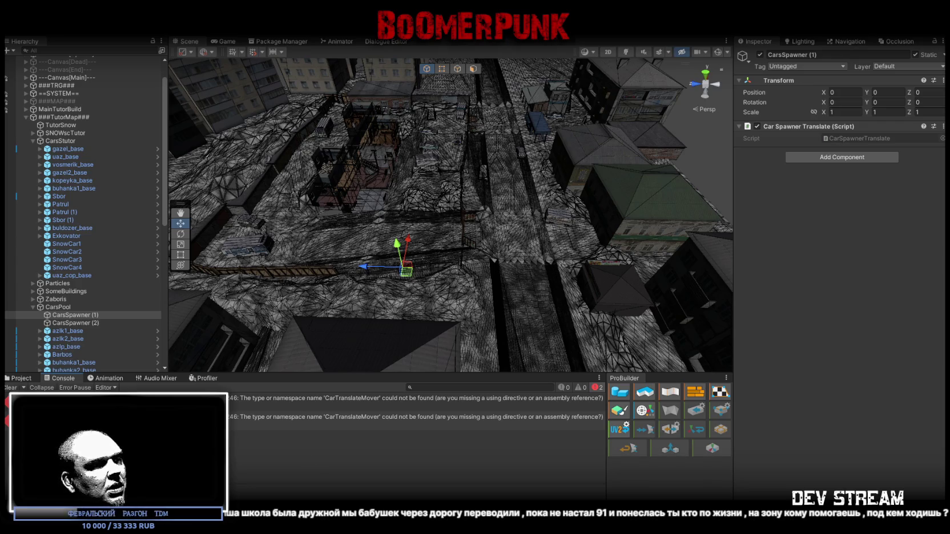
pyautogui.click(249, 419)
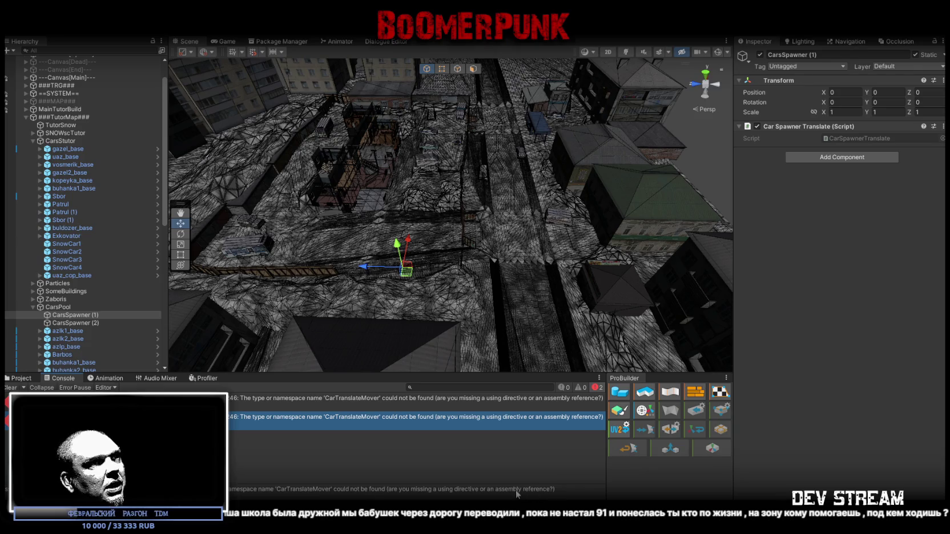
pyautogui.tripleClick(566, 491)
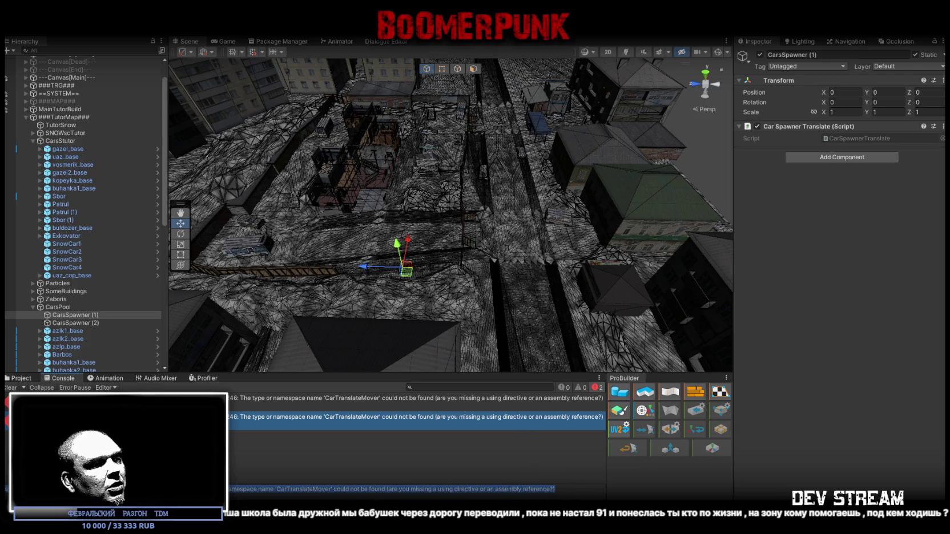
pyautogui.hotkey('alt', 'Tab')
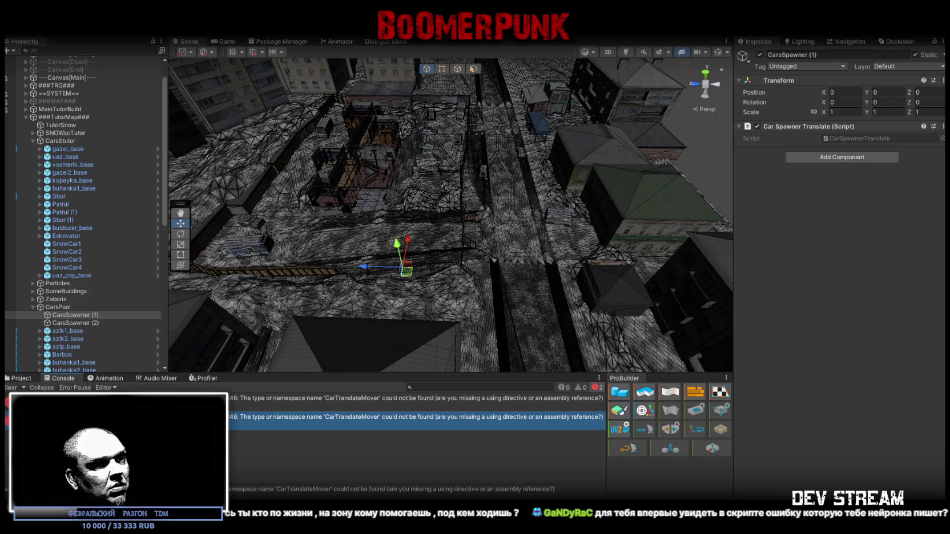
pyautogui.scroll(-5, 238, 329)
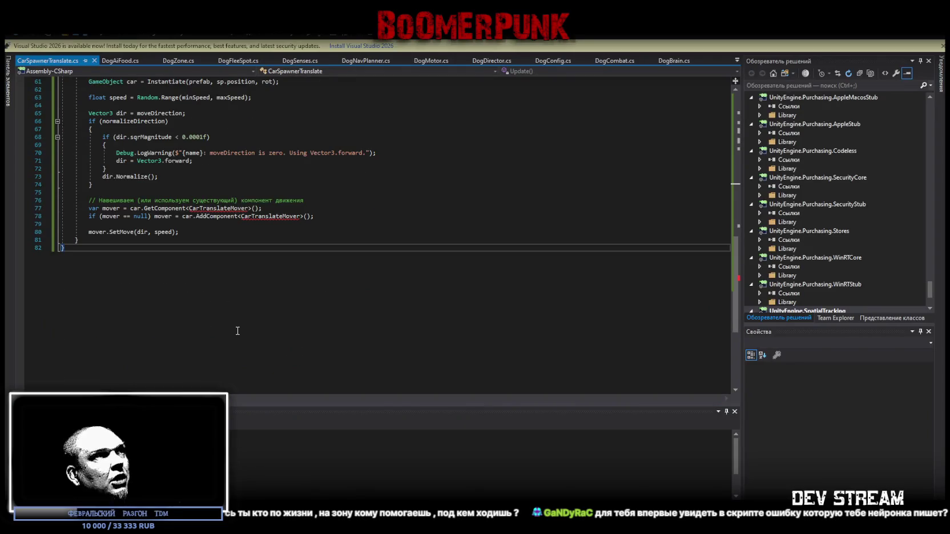
# - Save CarSpawnerTranslate.cs and return to Unity, where the spawner exposes settings like speed 10–25
pyautogui.scroll(7, 207, 357)
pyautogui.hotkey('ctrl', 's')
pyautogui.scroll(20, 312, 325)
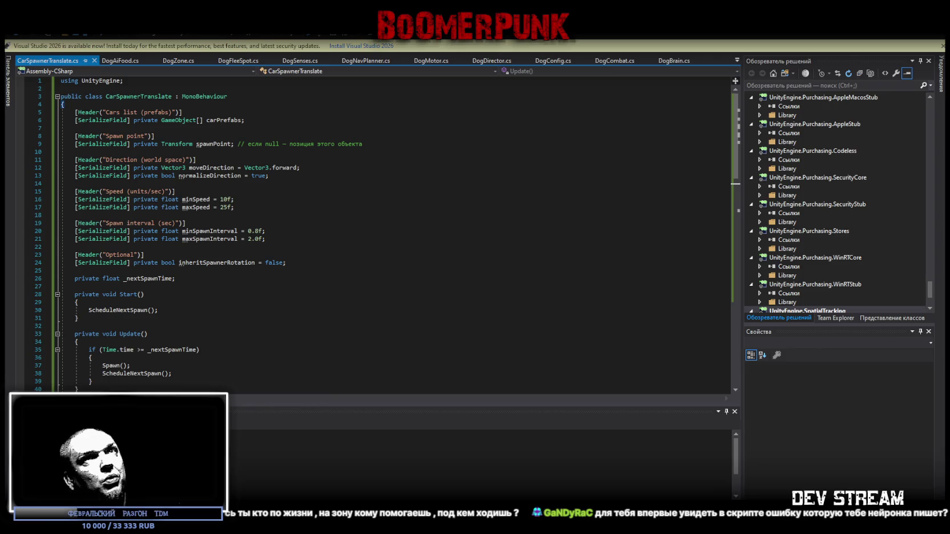
pyautogui.hotkey('alt', 'Tab')
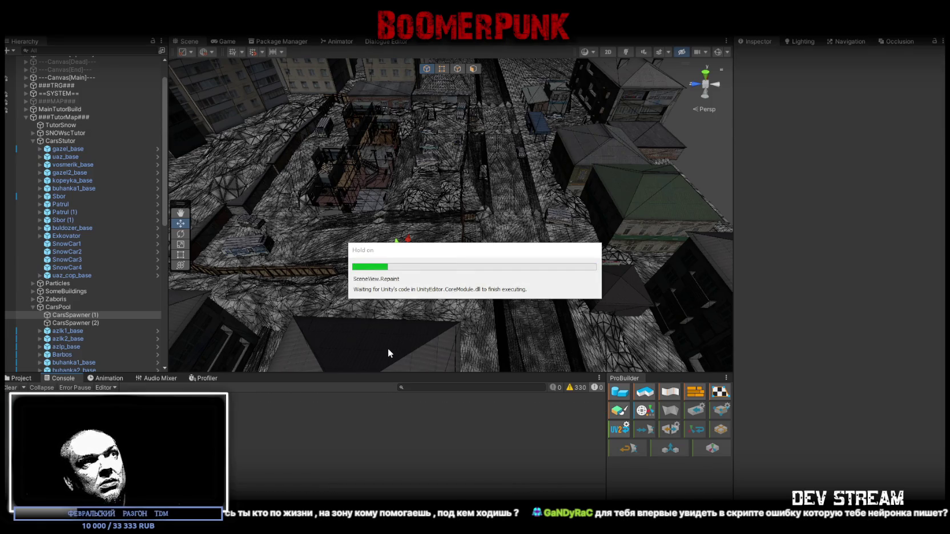
# - Make CarsSpawner (1) and CarsSpawner (2) each their own Spawn Point
pyautogui.click(18, 378)
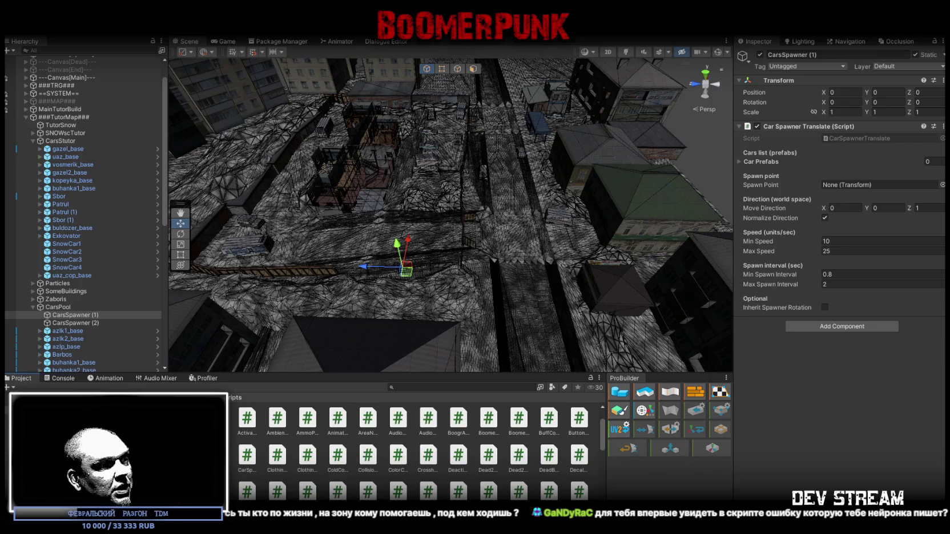
pyautogui.moveTo(502, 240)
pyautogui.mouseDown()
pyautogui.moveTo(519, 215)
pyautogui.moveTo(191, 324)
pyautogui.mouseUp()
pyautogui.click(89, 318)
pyautogui.moveTo(90, 317); pyautogui.dragTo(845, 185)
pyautogui.click(92, 324)
pyautogui.moveTo(92, 324)
pyautogui.mouseDown()
pyautogui.moveTo(886, 180)
pyautogui.moveTo(856, 185)
pyautogui.mouseUp()
# - Set the Y position of both spawners to 49
pyautogui.moveTo(707, 194)
pyautogui.mouseDown()
pyautogui.moveTo(649, 189)
pyautogui.moveTo(531, 204)
pyautogui.mouseUp()
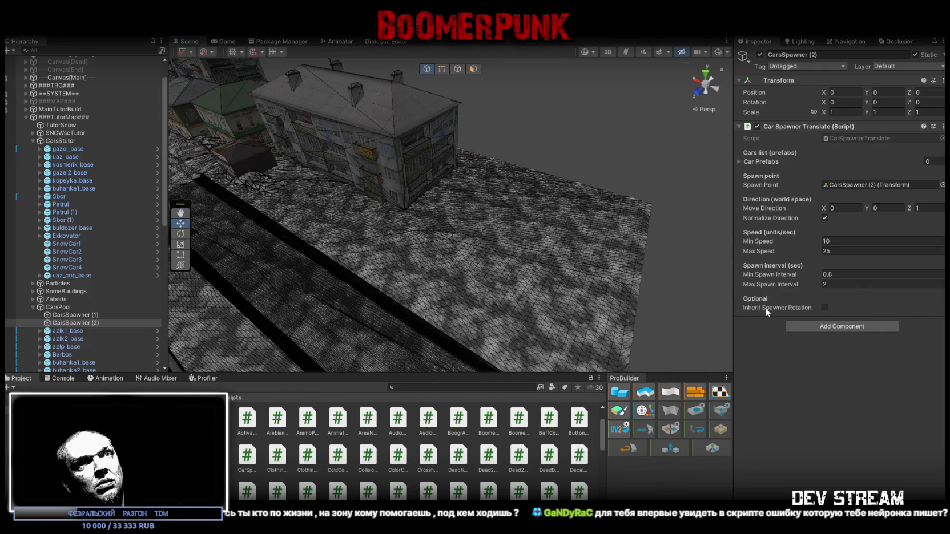
pyautogui.moveTo(514, 245)
pyautogui.mouseDown()
pyautogui.moveTo(484, 251)
pyautogui.moveTo(502, 196)
pyautogui.moveTo(493, 191)
pyautogui.moveTo(320, 192)
pyautogui.mouseUp()
pyautogui.click(890, 92)
pyautogui.write('49')
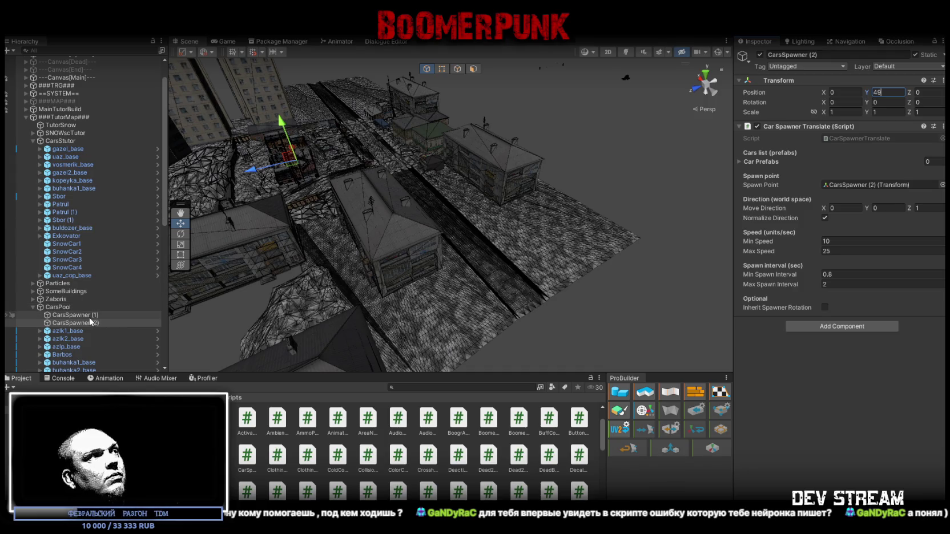
pyautogui.click(74, 315)
pyautogui.click(885, 92)
pyautogui.write('49')
# - Slide CarsSpawner (1) onto the road, settling its Z position at -29.5
pyautogui.moveTo(551, 149); pyautogui.dragTo(410, 206)
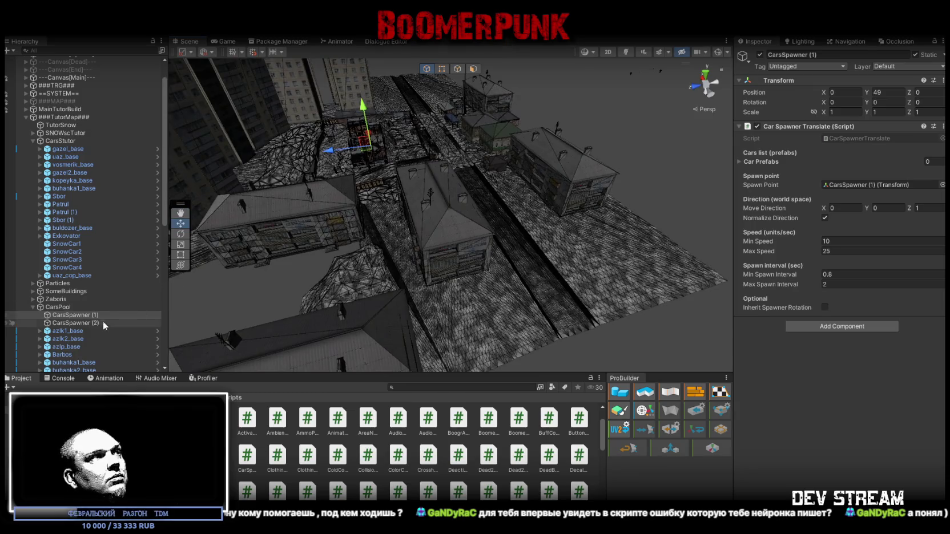
pyautogui.doubleClick(75, 315)
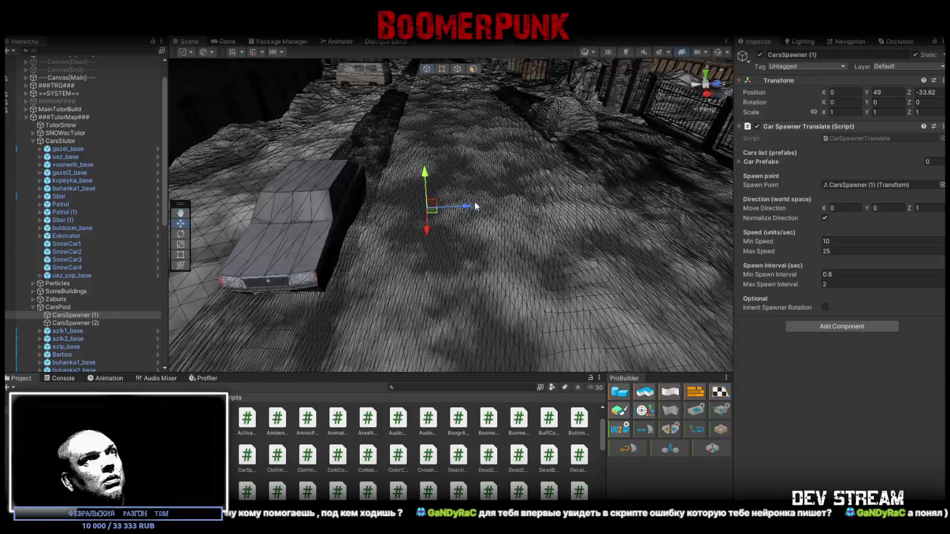
pyautogui.moveTo(475, 206)
pyautogui.mouseDown()
pyautogui.moveTo(465, 207)
pyautogui.moveTo(529, 205)
pyautogui.mouseUp()
pyautogui.scroll(-4, 502, 229)
pyautogui.moveTo(478, 247); pyautogui.dragTo(479, 246)
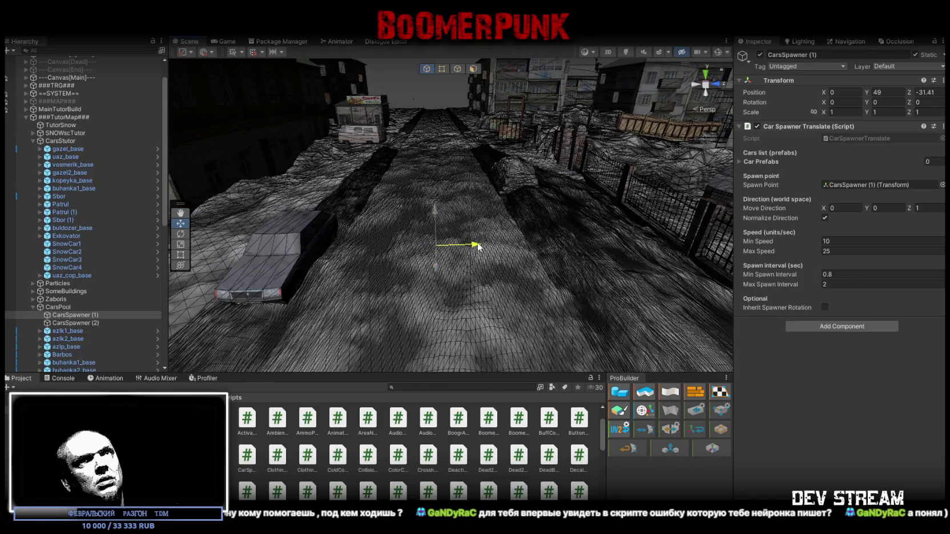
pyautogui.click(923, 92)
pyautogui.write('-31.5')
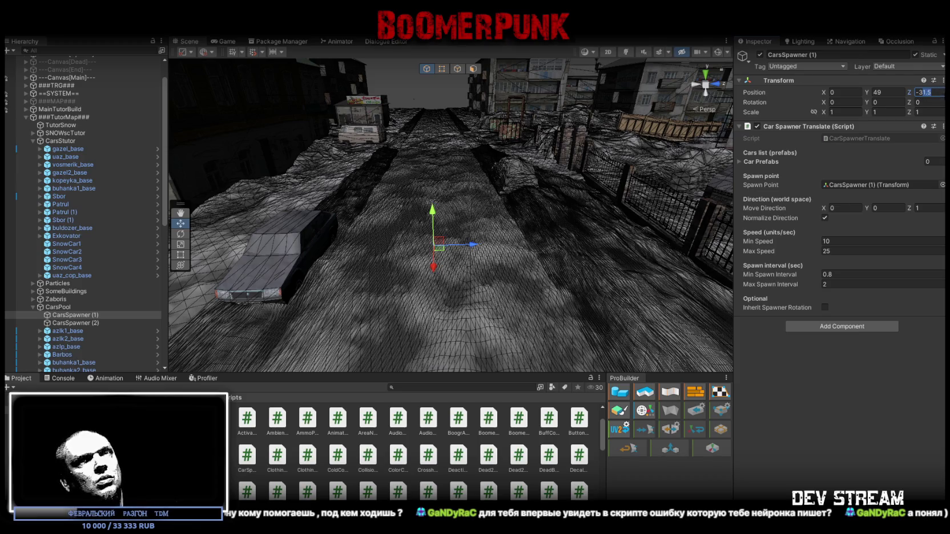
pyautogui.click(928, 93)
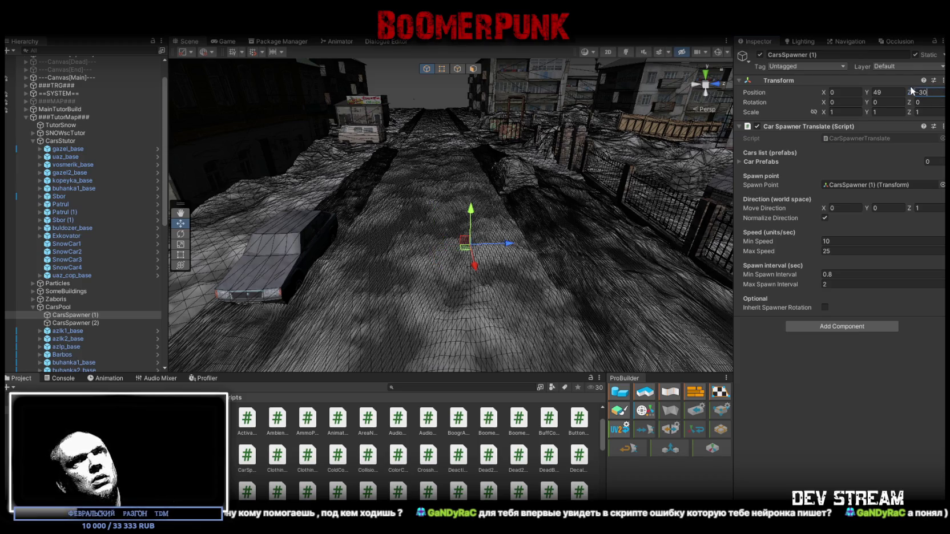
pyautogui.moveTo(471, 245); pyautogui.dragTo(522, 244)
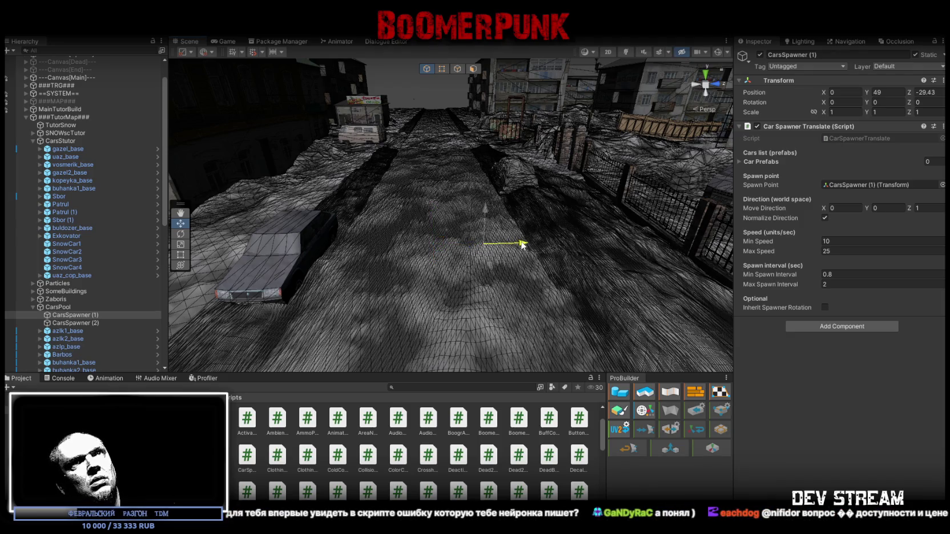
pyautogui.click(929, 93)
pyautogui.press('BackSpace')
pyautogui.press('BackSpace')
pyautogui.write('5')
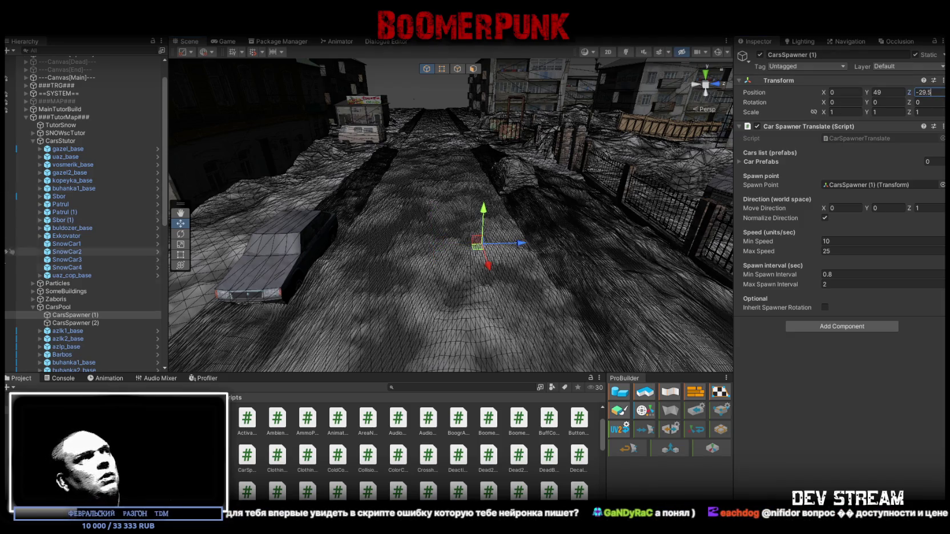
# - Set CarsSpawner (2)'s Z position to -33.5
pyautogui.click(74, 323)
pyautogui.click(930, 92)
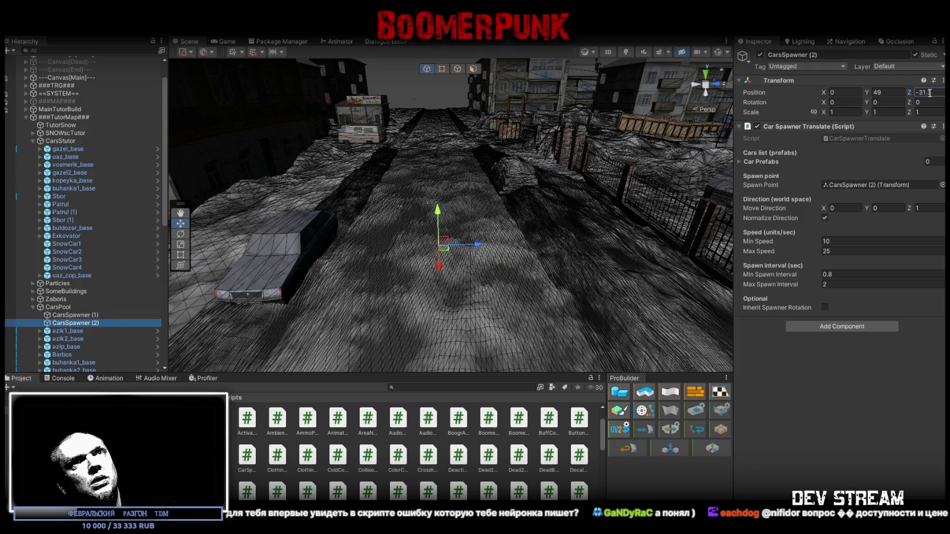
pyautogui.moveTo(929, 92); pyautogui.dragTo(924, 96)
pyautogui.write('3')
pyautogui.press('Return')
# - Move CarsSpawner (2) down the road to X -90
pyautogui.moveTo(399, 257)
pyautogui.mouseDown()
pyautogui.moveTo(276, 332)
pyautogui.moveTo(335, 239)
pyautogui.moveTo(371, 224)
pyautogui.moveTo(574, 213)
pyautogui.moveTo(504, 214)
pyautogui.moveTo(600, 224)
pyautogui.moveTo(590, 221)
pyautogui.mouseUp()
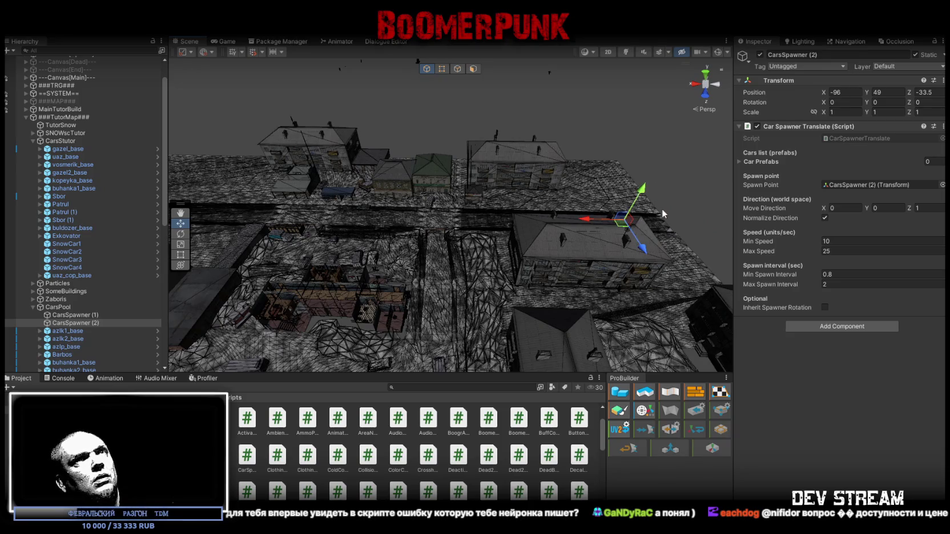
pyautogui.hotkey('ctrl', 'z')
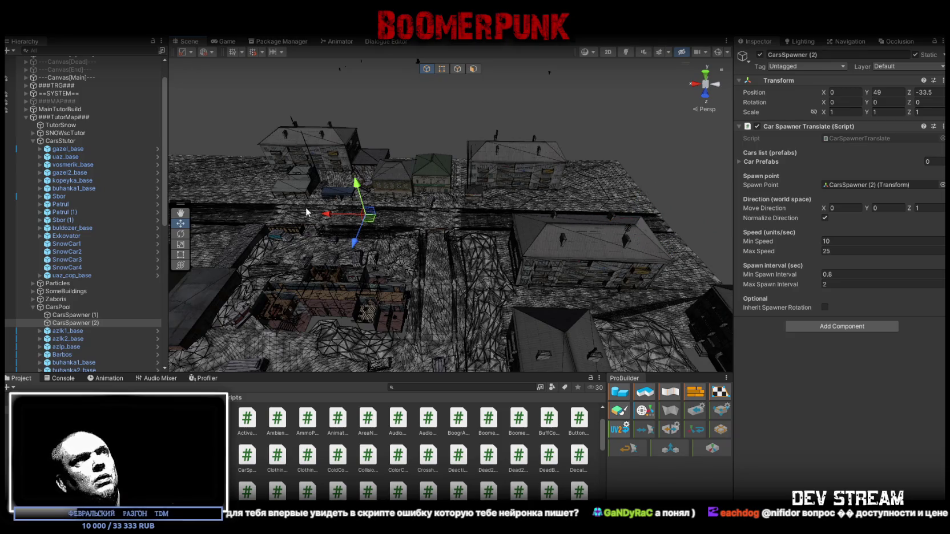
pyautogui.moveTo(326, 215); pyautogui.dragTo(585, 217)
pyautogui.click(837, 93)
pyautogui.write('-90')
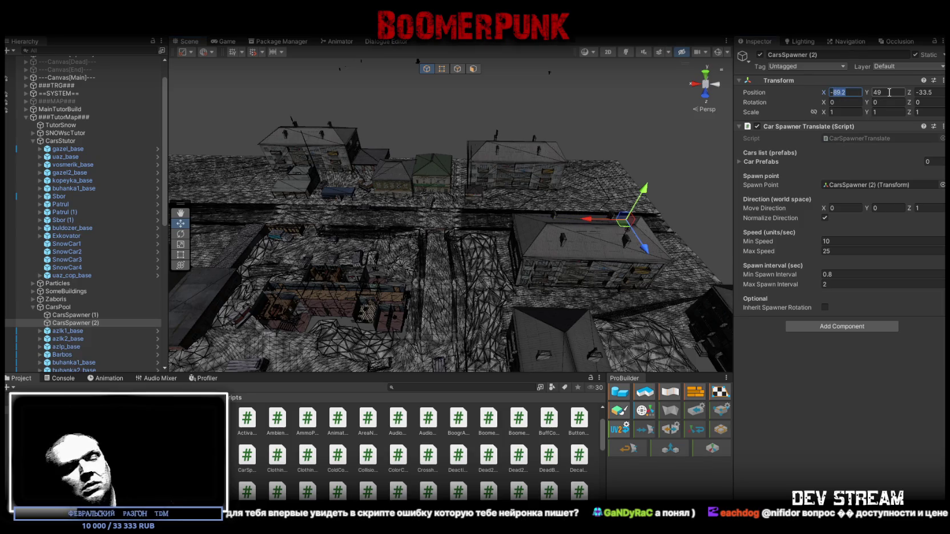
# - Move CarsSpawner (1) to the opposite road end at X 90
pyautogui.click(74, 315)
pyautogui.moveTo(326, 221); pyautogui.dragTo(205, 219)
pyautogui.click(837, 93)
pyautogui.write('90')
pyautogui.press('Return')
pyautogui.press('f')
pyautogui.moveTo(312, 234)
pyautogui.mouseDown()
pyautogui.moveTo(318, 189)
pyautogui.moveTo(410, 247)
pyautogui.moveTo(462, 258)
pyautogui.moveTo(371, 256)
pyautogui.moveTo(495, 421)
pyautogui.mouseUp()
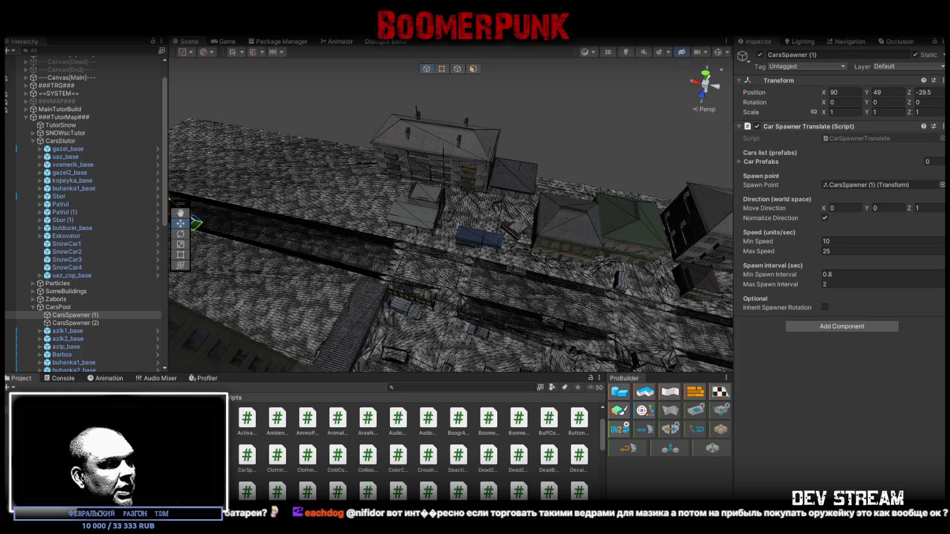
pyautogui.hotkey('alt', 'Tab')
# - Paste the new CarSpawnerTranslate version with car lifetime and the in-file CarMover class over the old code
pyautogui.scroll(-12, 297, 343)
pyautogui.click(298, 342)
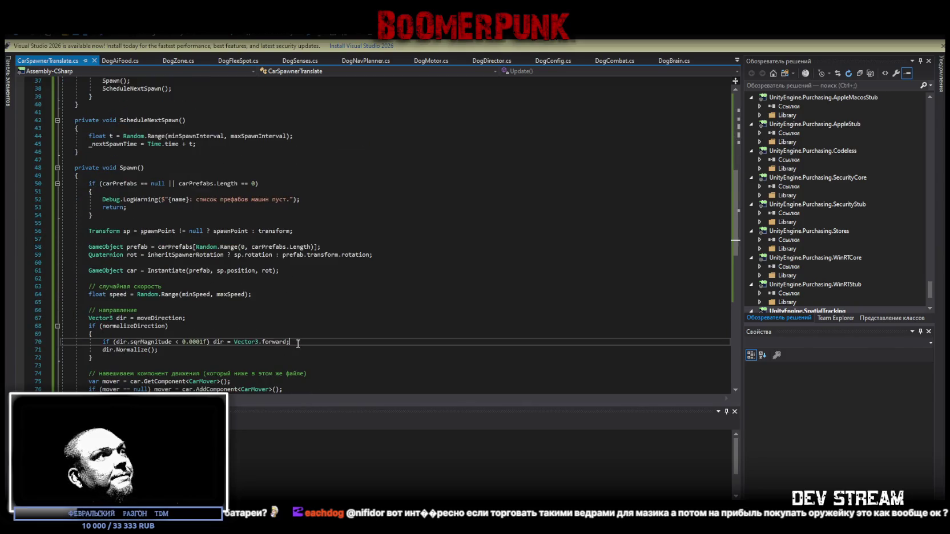
pyautogui.hotkey('ctrl', 'a')
pyautogui.hotkey('ctrl', 'v')
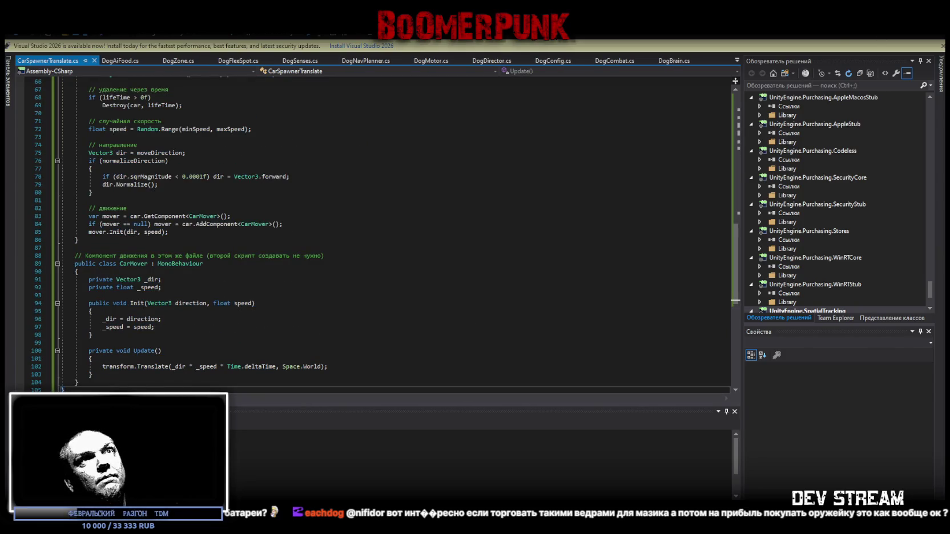
pyautogui.hotkey('alt', 'Tab')
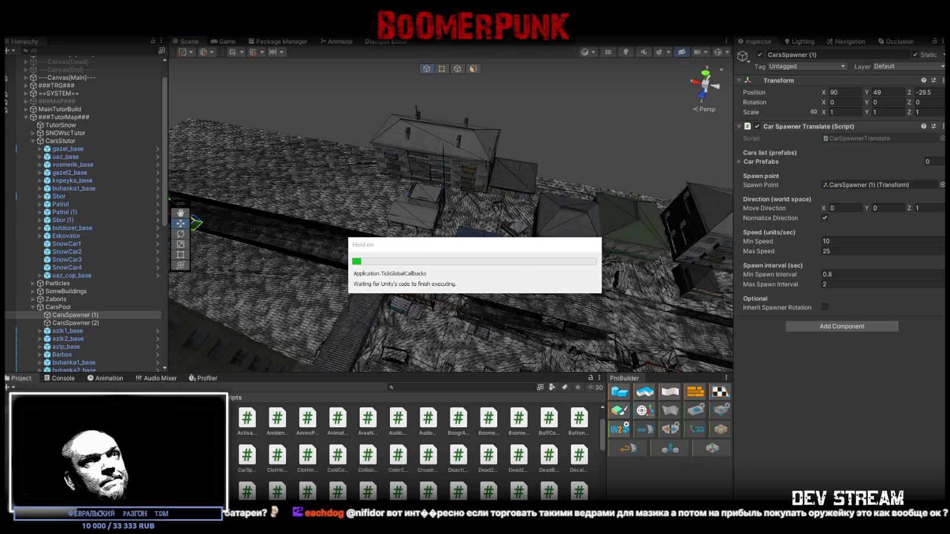
# - Set the first car spawner's Life Time to 20
pyautogui.moveTo(585, 312)
pyautogui.mouseDown()
pyautogui.moveTo(498, 260)
pyautogui.moveTo(560, 280)
pyautogui.mouseUp()
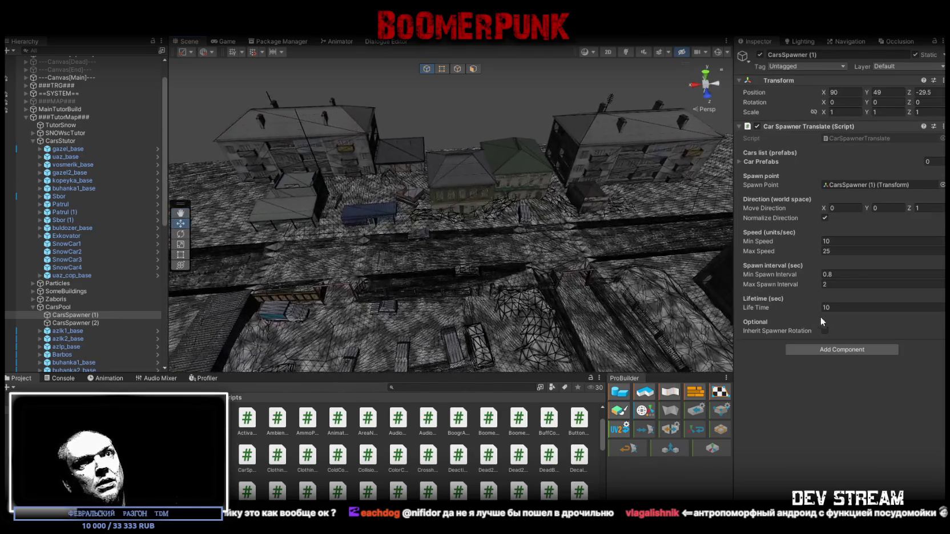
pyautogui.click(825, 308)
pyautogui.moveTo(571, 240); pyautogui.dragTo(617, 251)
pyautogui.click(849, 305)
pyautogui.write('2')
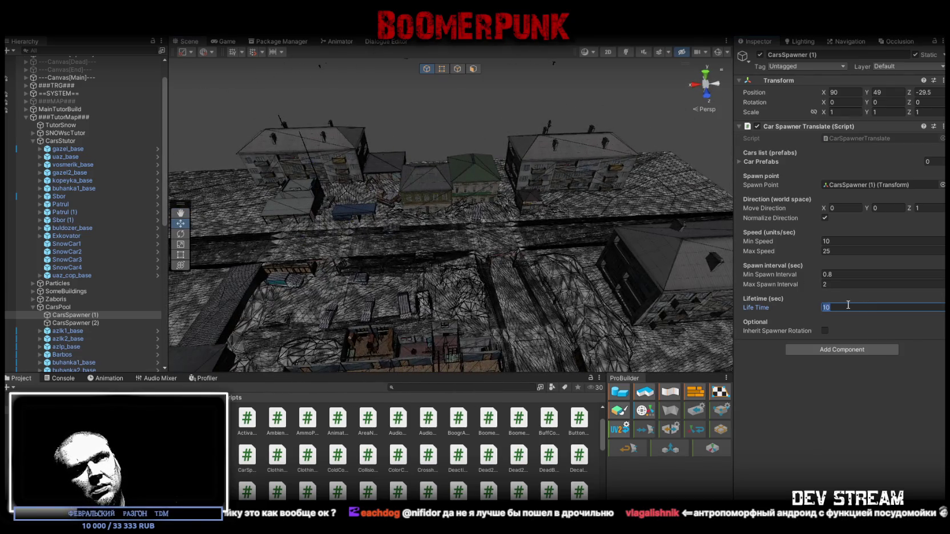
pyautogui.write('0')
pyautogui.moveTo(449, 256)
pyautogui.mouseDown()
pyautogui.moveTo(360, 238)
pyautogui.moveTo(270, 265)
pyautogui.mouseUp()
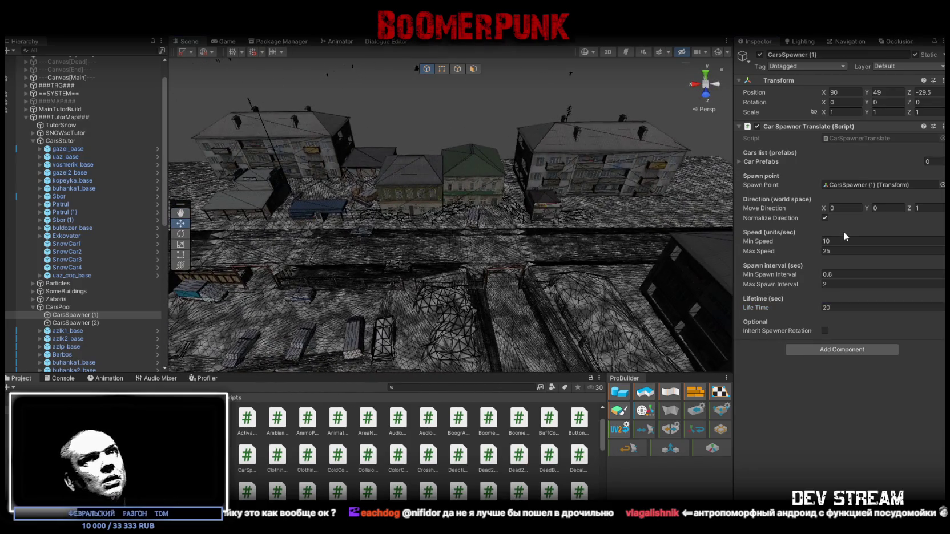
# - Add CarsSpawner (2) to the selection and set both spawners' shared Life Time to 2
pyautogui.click(738, 160)
pyautogui.scroll(-2, 53, 312)
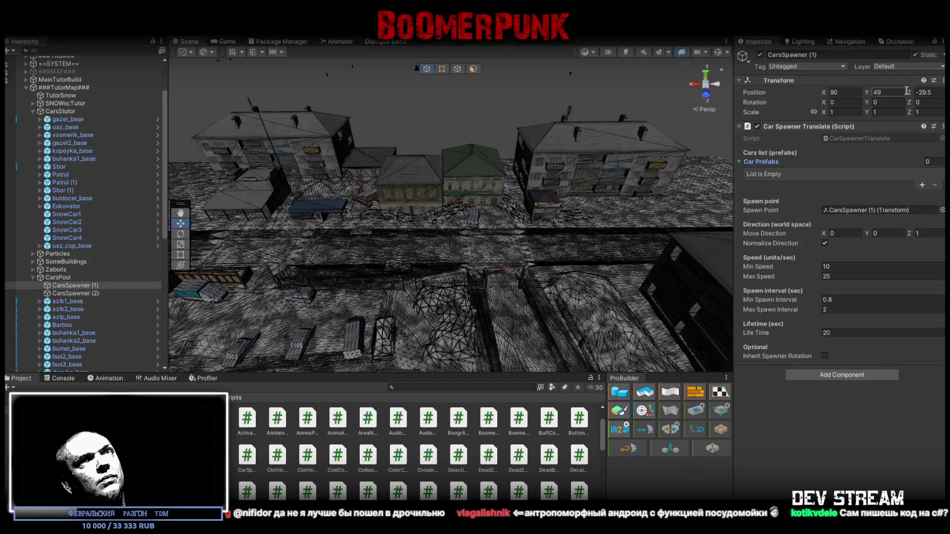
pyautogui.keyDown('shift'); pyautogui.click(74, 293); pyautogui.keyUp('shift')
pyautogui.click(850, 336)
pyautogui.write('2-')
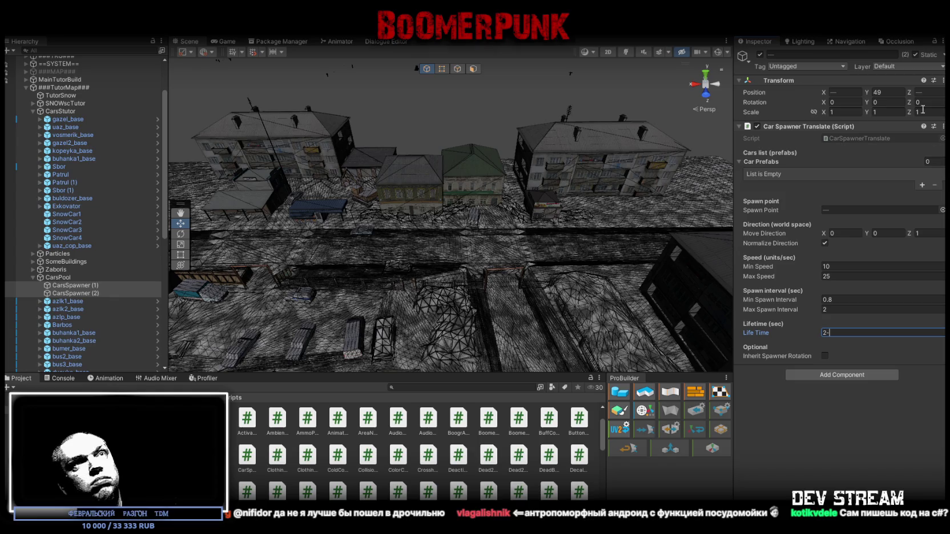
pyautogui.click(935, 44)
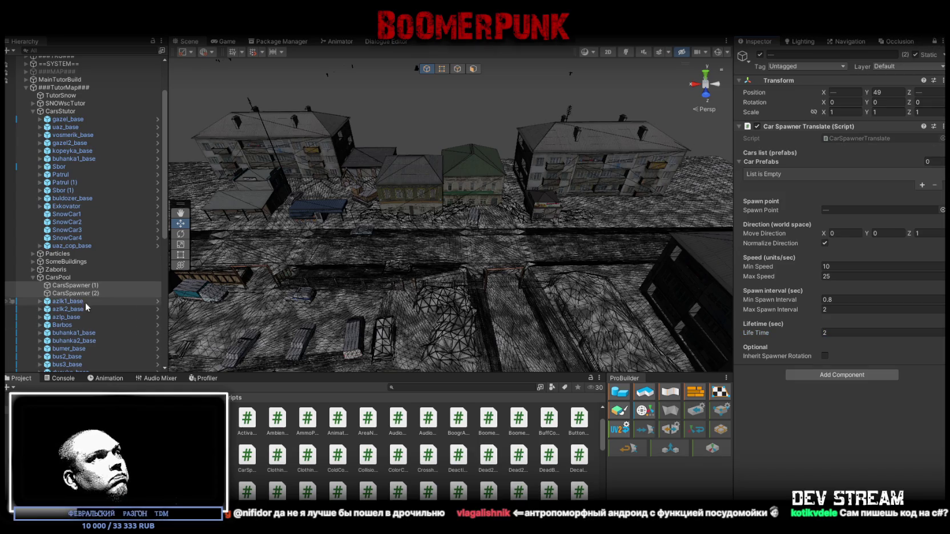
pyautogui.scroll(-10, 86, 302)
pyautogui.keyDown('shift'); pyautogui.click(80, 336); pyautogui.keyUp('shift')
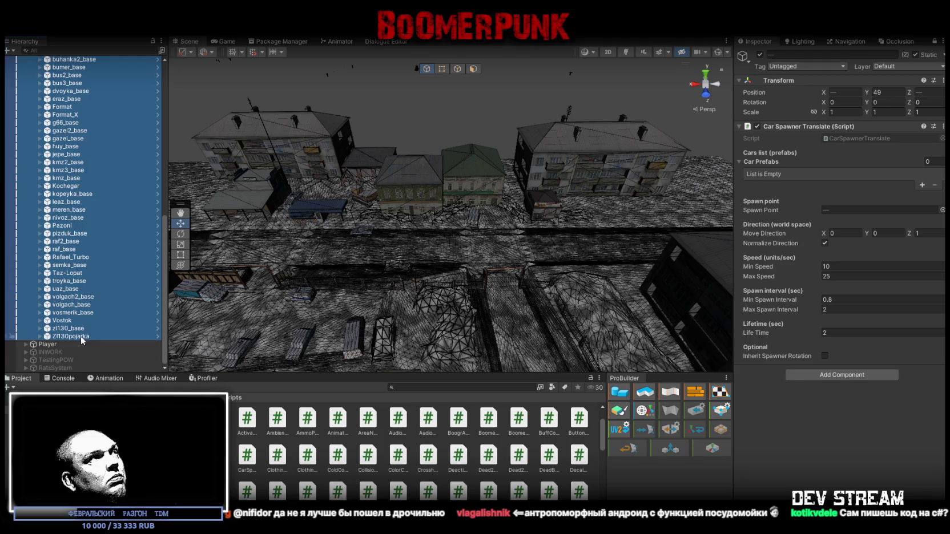
# - Drag all 41 car models, azlk1_base through Zl130pojarka, into both spawners' Car Prefabs lists
pyautogui.scroll(8, 92, 274)
pyautogui.moveTo(69, 198); pyautogui.dragTo(804, 169)
pyautogui.scroll(-5, 753, 252)
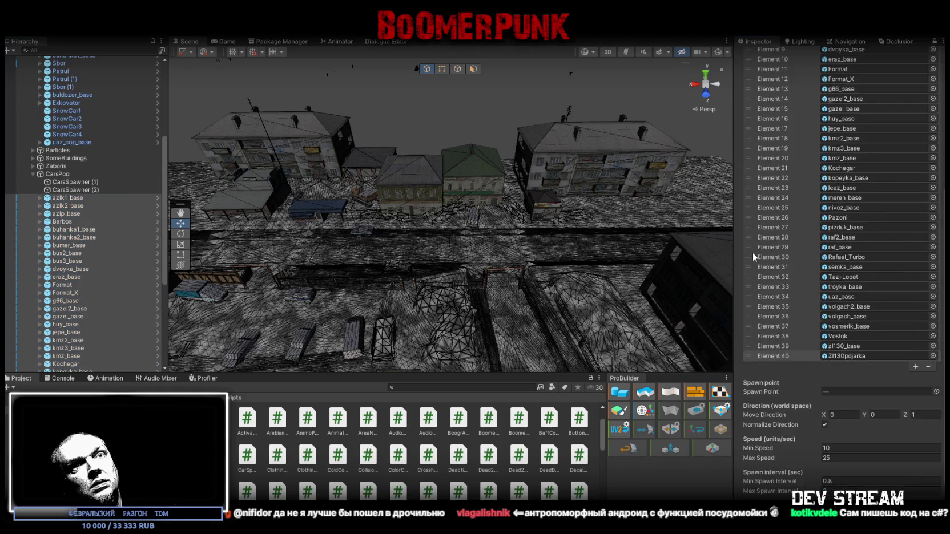
pyautogui.scroll(5, 752, 252)
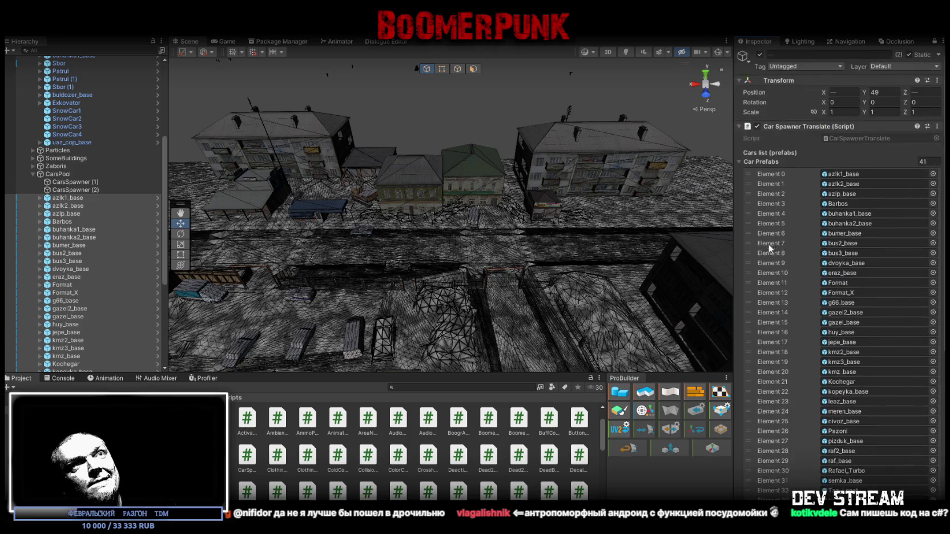
# - Unlock the Inspector and check the settings of CarsSpawner (2) and CarsSpawner (1)
pyautogui.click(74, 191)
pyautogui.click(934, 42)
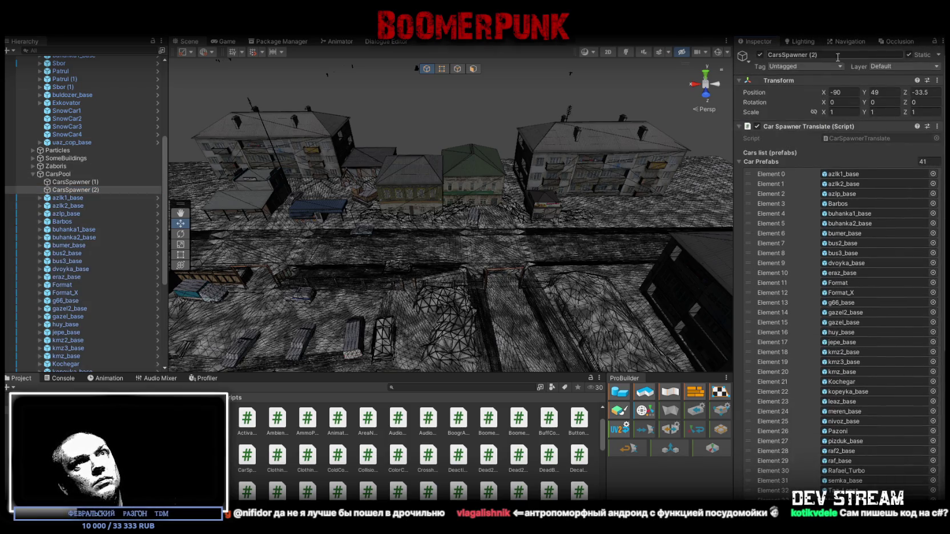
pyautogui.click(89, 192)
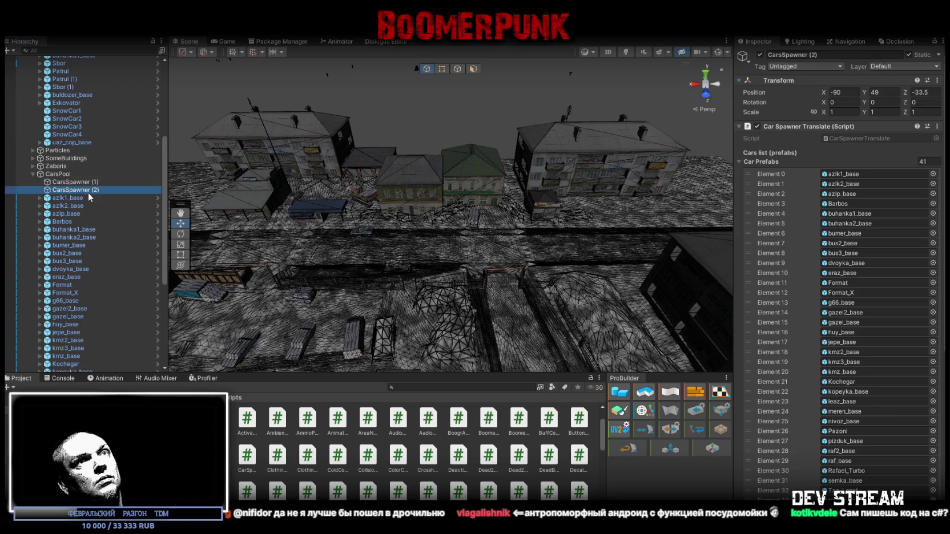
pyautogui.click(739, 161)
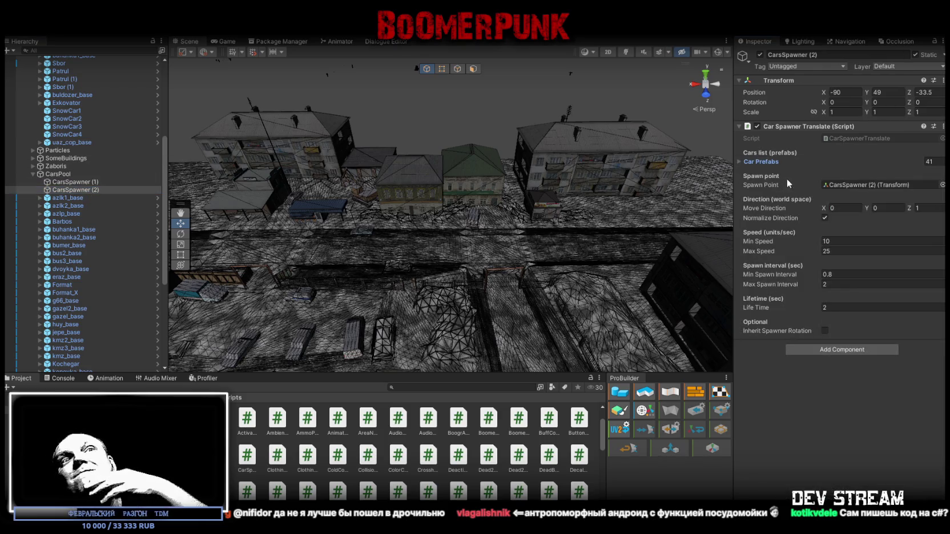
pyautogui.click(72, 182)
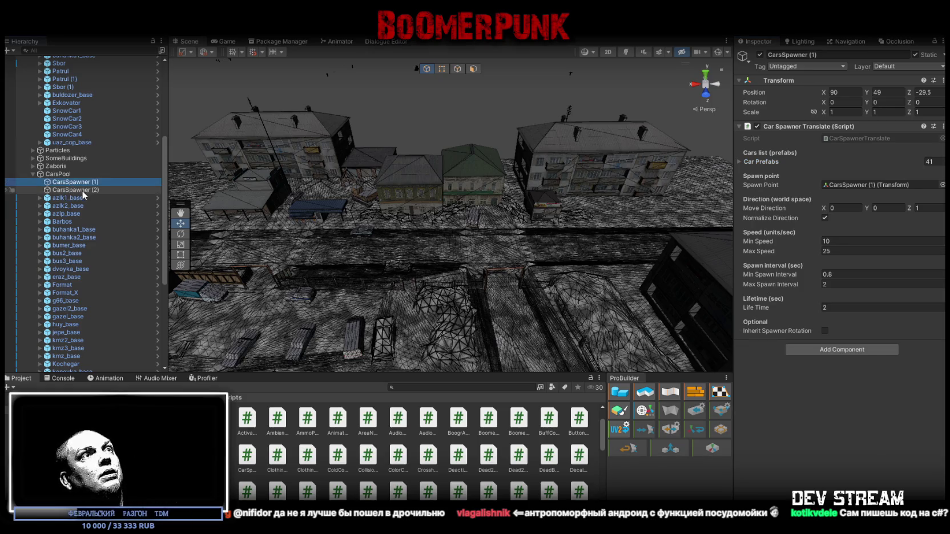
# - Frame CarsSpawner (2), undo an accidental move, and set its Move Direction to 1,0,0
pyautogui.click(81, 191)
pyautogui.doubleClick(80, 194)
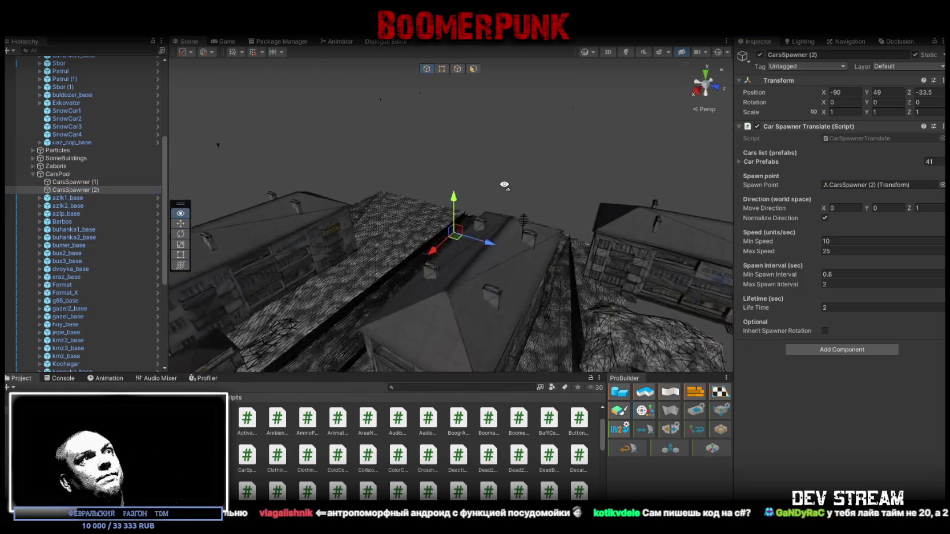
pyautogui.moveTo(433, 189); pyautogui.dragTo(417, 214)
pyautogui.moveTo(461, 250); pyautogui.dragTo(194, 250)
pyautogui.hotkey('ctrl', 'z')
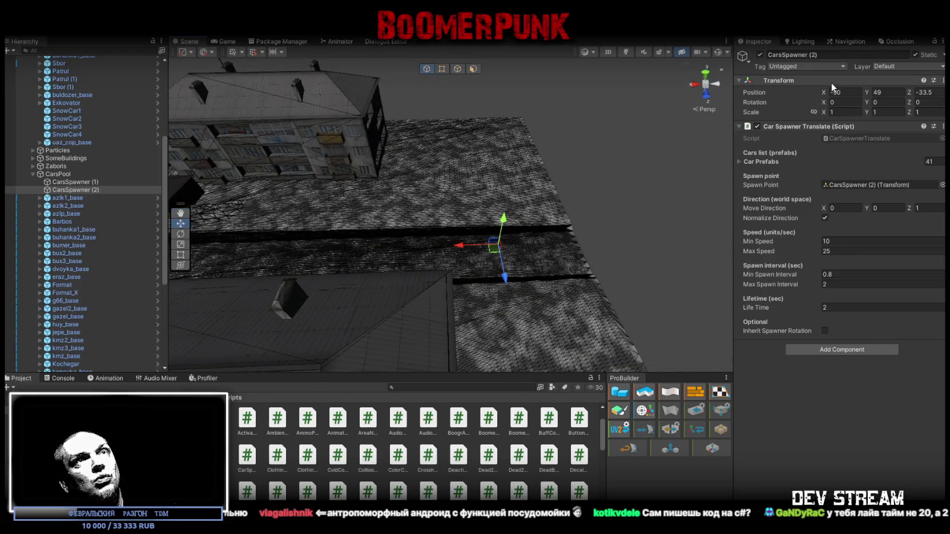
pyautogui.click(857, 209)
pyautogui.write('1')
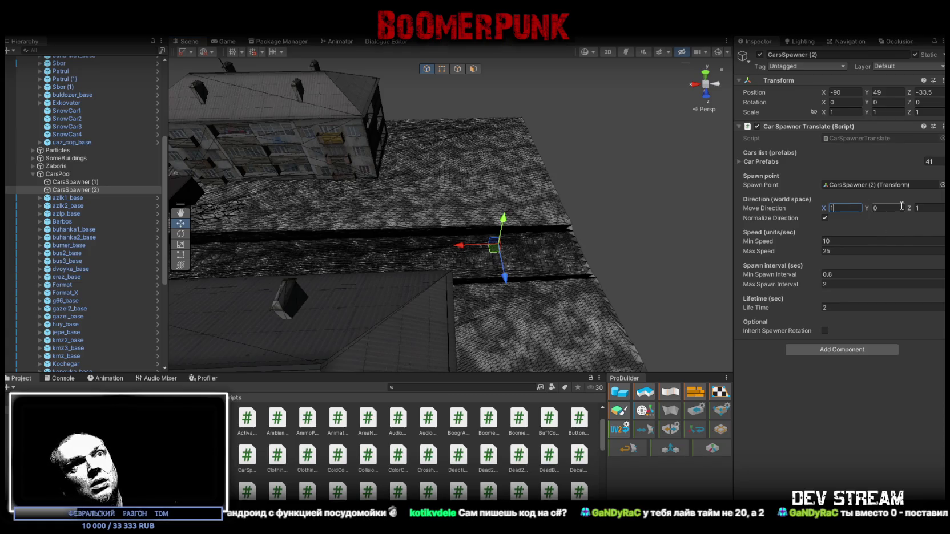
pyautogui.click(927, 208)
pyautogui.write('-')
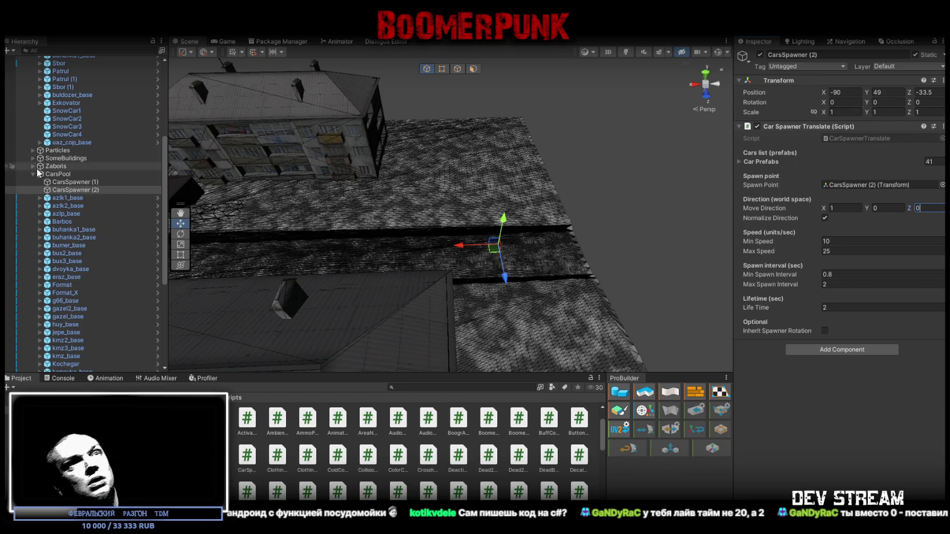
# - Set CarsSpawner (1) Move Direction X to -1 and turn on Inherit Spawner Rotation
pyautogui.click(74, 182)
pyautogui.click(923, 209)
pyautogui.click(837, 208)
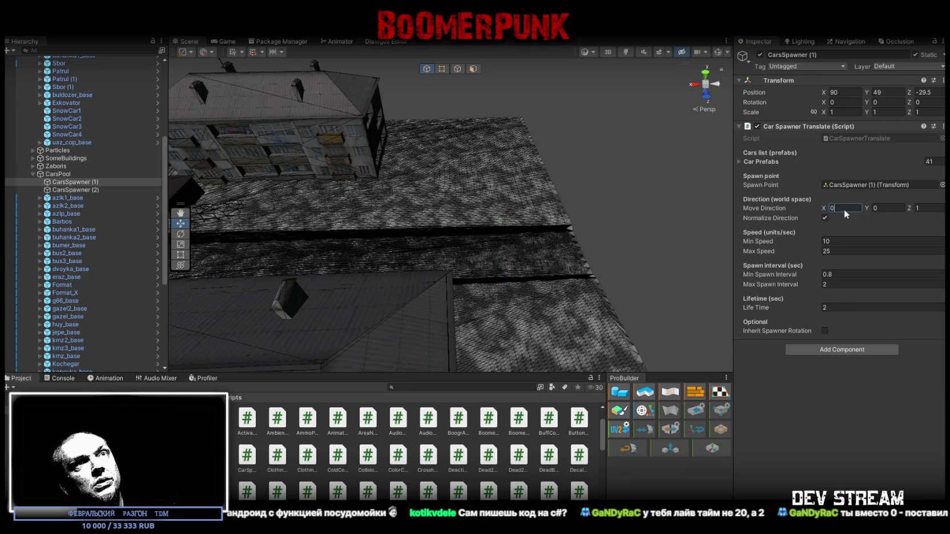
pyautogui.write('-1')
pyautogui.moveTo(413, 206)
pyautogui.mouseDown()
pyautogui.moveTo(477, 208)
pyautogui.moveTo(486, 224)
pyautogui.mouseUp()
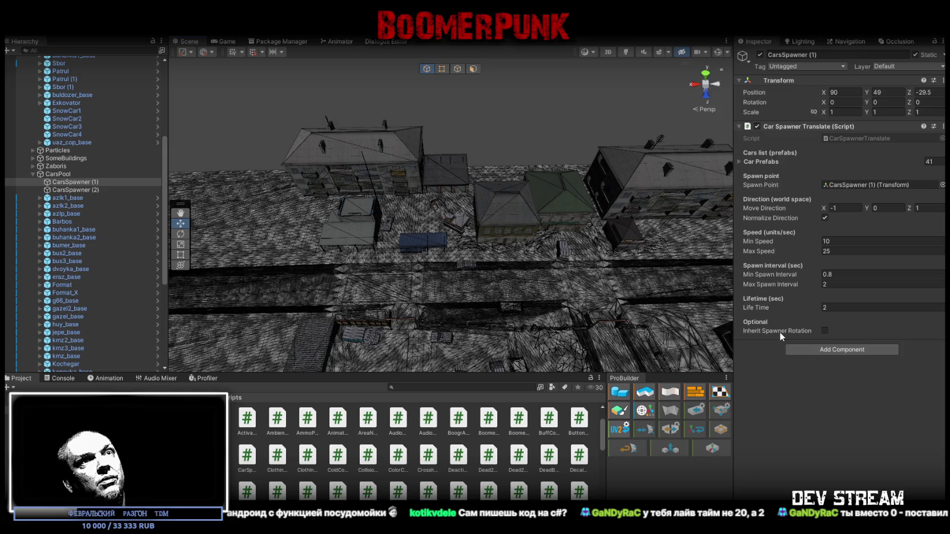
pyautogui.click(824, 330)
# - Set Move Direction Z to 0 on both car spawners
pyautogui.moveTo(414, 231)
pyautogui.mouseDown()
pyautogui.moveTo(399, 233)
pyautogui.moveTo(446, 229)
pyautogui.mouseUp()
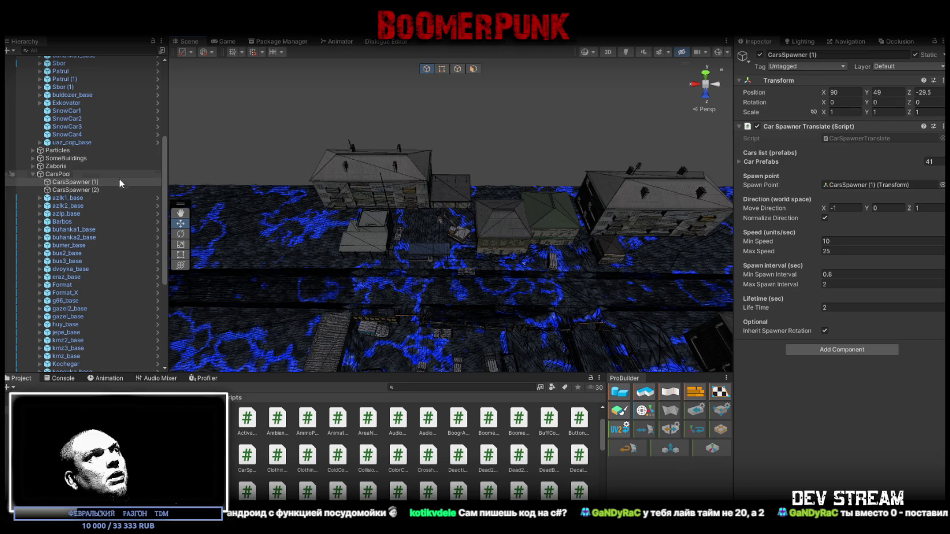
pyautogui.keyDown('ctrl'); pyautogui.click(74, 189); pyautogui.keyUp('ctrl')
pyautogui.click(930, 208)
pyautogui.moveTo(411, 188)
pyautogui.mouseDown()
pyautogui.moveTo(373, 180)
pyautogui.moveTo(360, 194)
pyautogui.moveTo(394, 212)
pyautogui.moveTo(418, 197)
pyautogui.mouseUp()
# - Enable Inherit Spawner Rotation on CarsSpawner (1) only, leaving it off for CarsSpawner (2)
pyautogui.click(77, 182)
pyautogui.click(81, 191)
pyautogui.keyDown('shift'); pyautogui.click(85, 182); pyautogui.keyUp('shift')
pyautogui.click(825, 331)
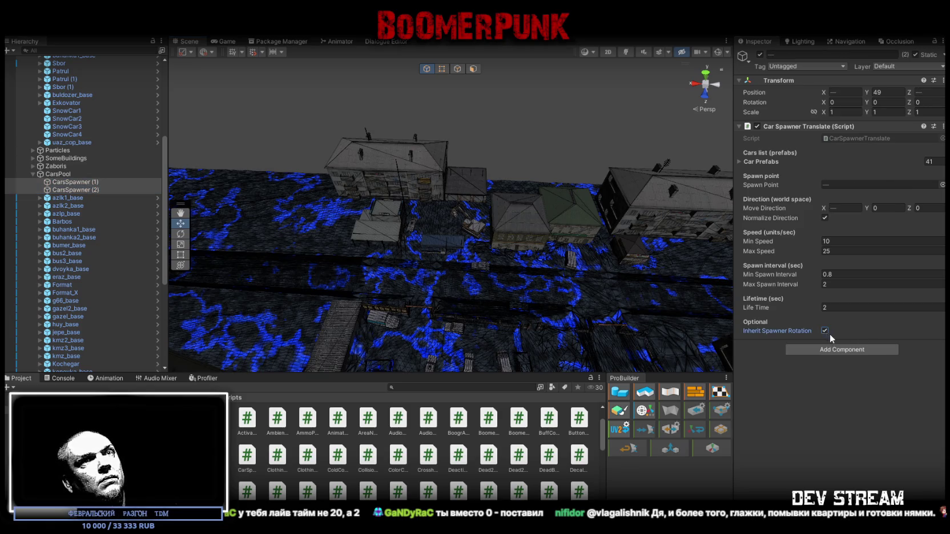
pyautogui.click(85, 190)
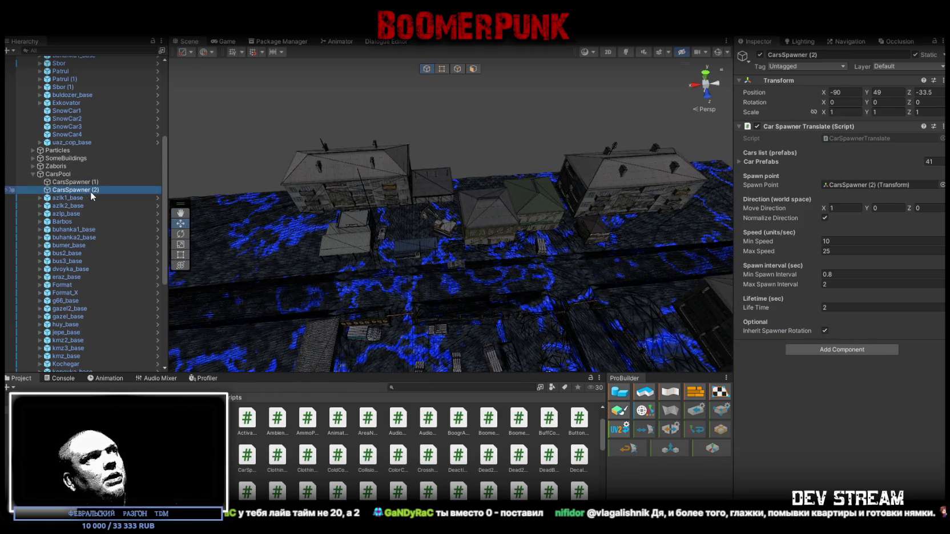
pyautogui.click(825, 331)
# - Give CarsSpawner (2) Min Speed 22 and Max Speed 26, then start Play mode
pyautogui.moveTo(548, 251)
pyautogui.mouseDown()
pyautogui.moveTo(481, 250)
pyautogui.moveTo(512, 239)
pyautogui.mouseUp()
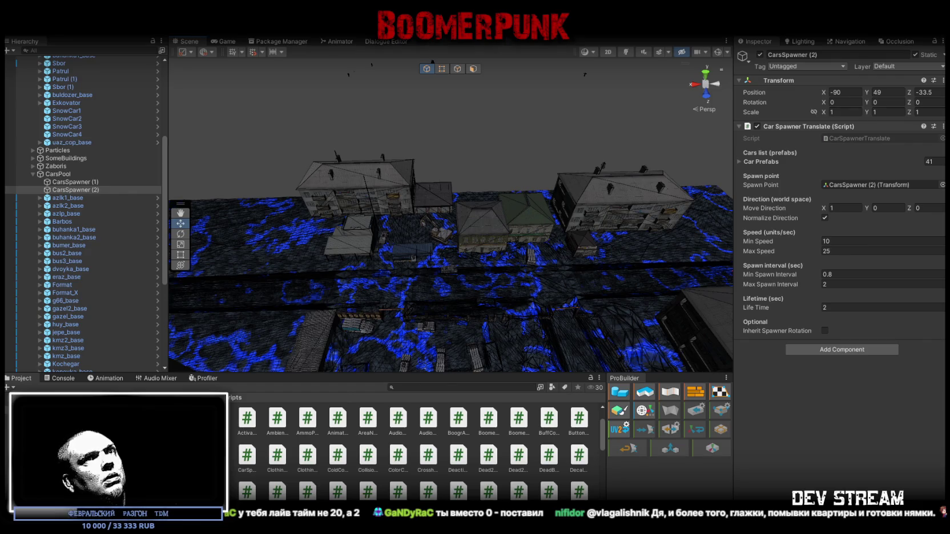
pyautogui.click(847, 240)
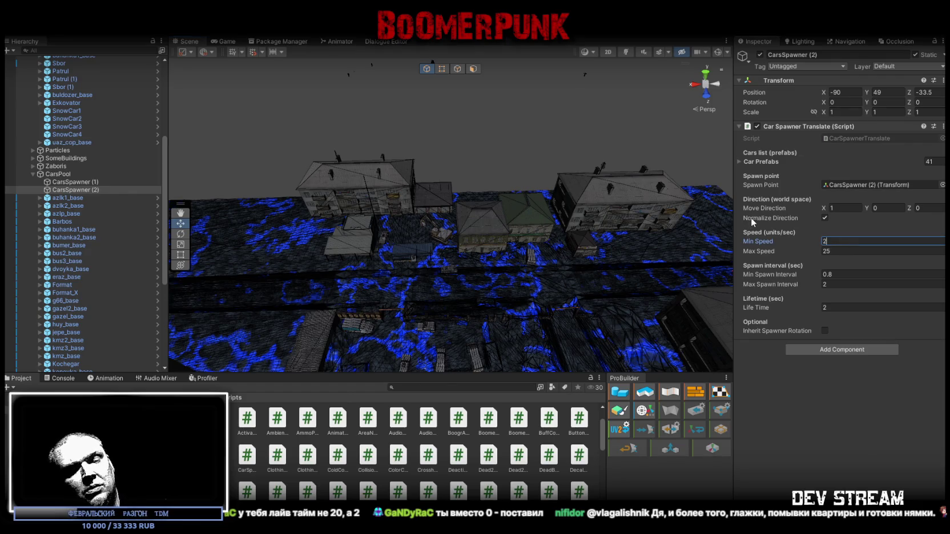
pyautogui.write('2')
pyautogui.click(823, 251)
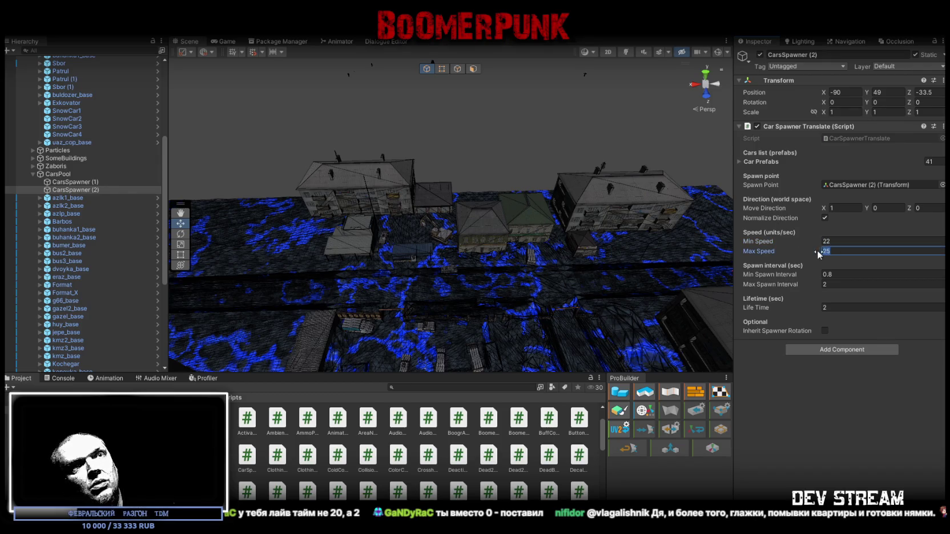
pyautogui.write('2')
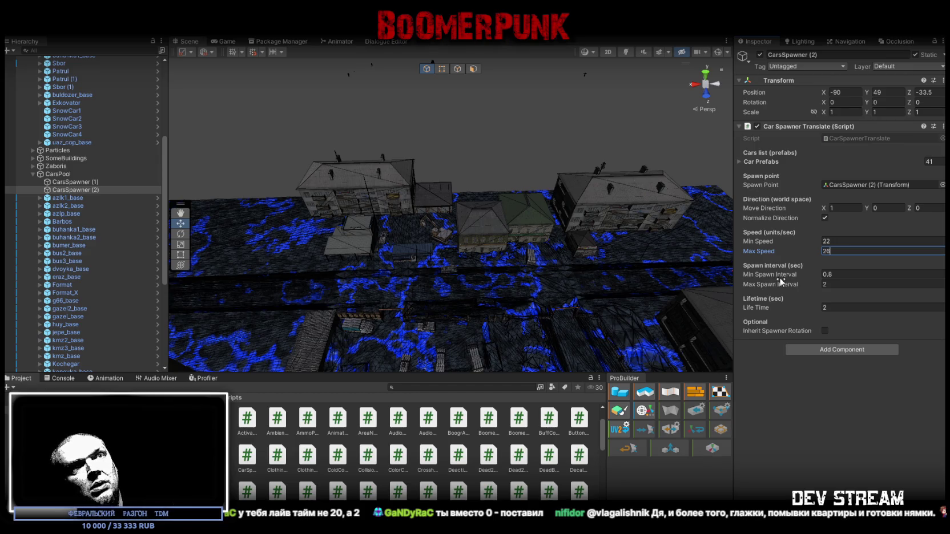
pyautogui.click(835, 274)
pyautogui.click(823, 286)
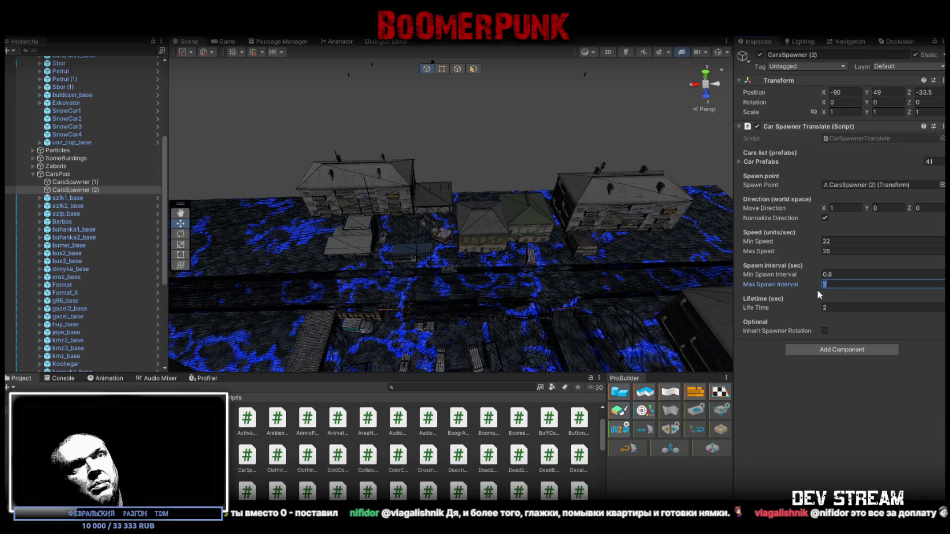
pyautogui.hotkey('ctrl', 'p')
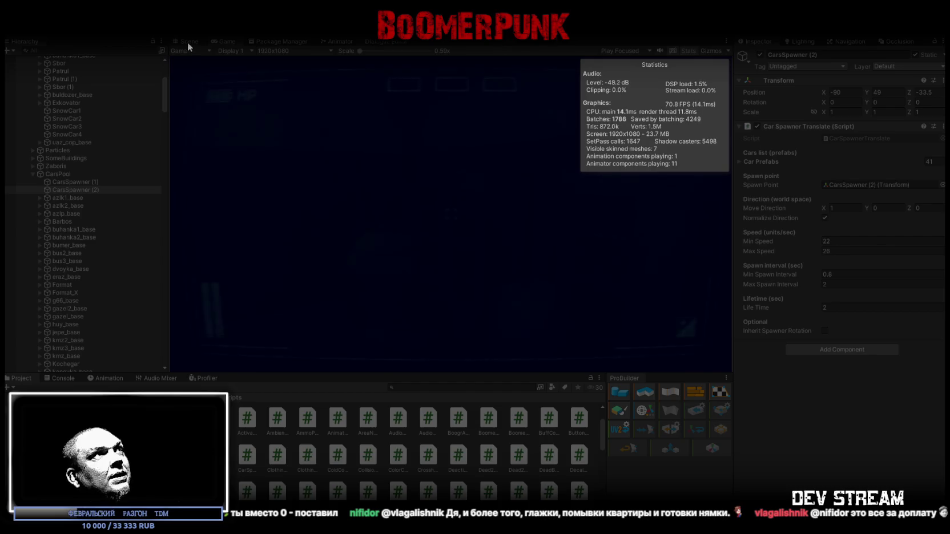
# - During play, watch cars spawn from CarsSpawner (1) and (2) along the snowy street in the Scene view
pyautogui.click(189, 42)
pyautogui.moveTo(399, 211)
pyautogui.mouseDown()
pyautogui.moveTo(513, 216)
pyautogui.moveTo(377, 207)
pyautogui.moveTo(501, 220)
pyautogui.moveTo(509, 206)
pyautogui.moveTo(634, 168)
pyautogui.moveTo(651, 182)
pyautogui.moveTo(621, 195)
pyautogui.moveTo(408, 203)
pyautogui.moveTo(315, 191)
pyautogui.moveTo(456, 213)
pyautogui.mouseUp()
pyautogui.keyDown('ctrl'); pyautogui.click(74, 182); pyautogui.keyUp('ctrl')
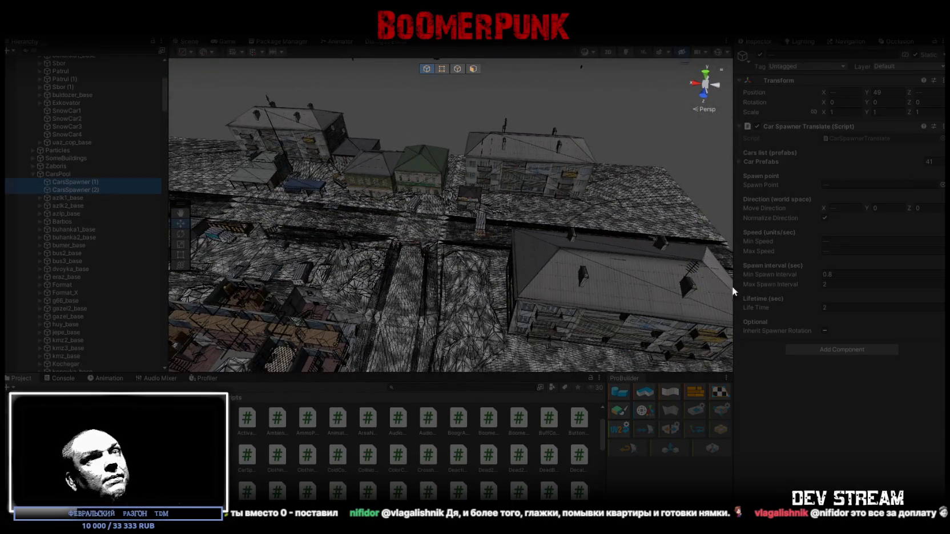
pyautogui.click(73, 191)
pyautogui.moveTo(455, 219)
pyautogui.mouseDown()
pyautogui.moveTo(323, 186)
pyautogui.moveTo(341, 188)
pyautogui.moveTo(320, 172)
pyautogui.moveTo(380, 212)
pyautogui.moveTo(514, 250)
pyautogui.mouseUp()
pyautogui.click(73, 182)
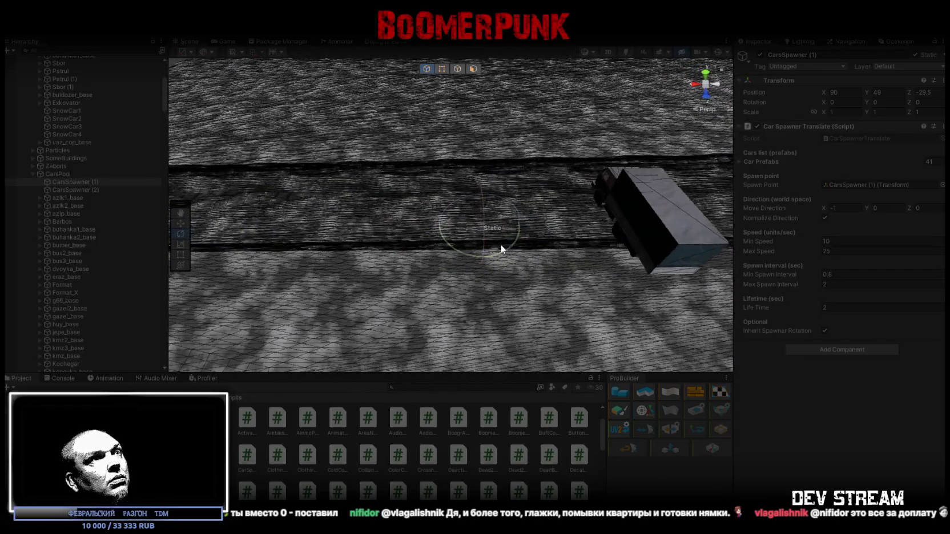
pyautogui.click(615, 249)
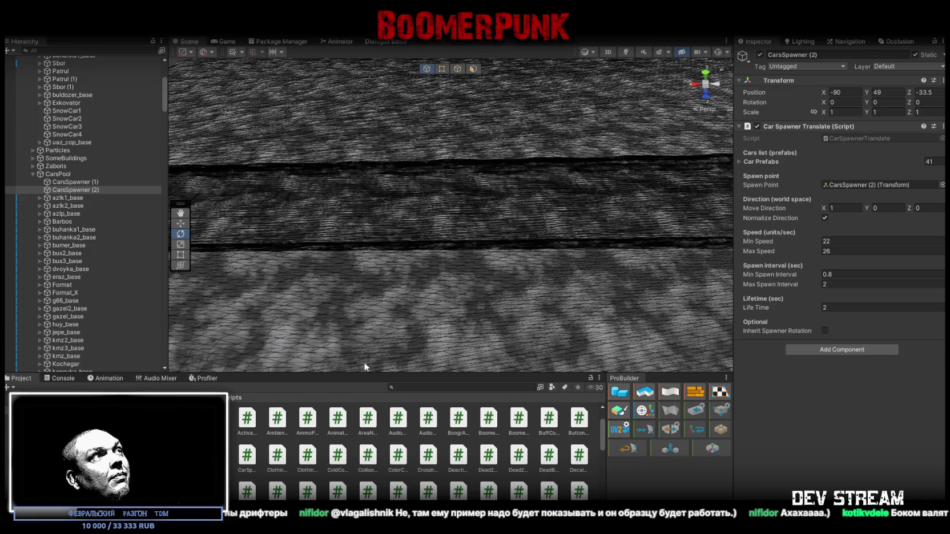
# - Set both CarsSpawner objects' Life Time to 20 seconds, then switch to Visual Studio
pyautogui.keyDown('ctrl'); pyautogui.click(68, 182); pyautogui.keyUp('ctrl')
pyautogui.click(890, 307)
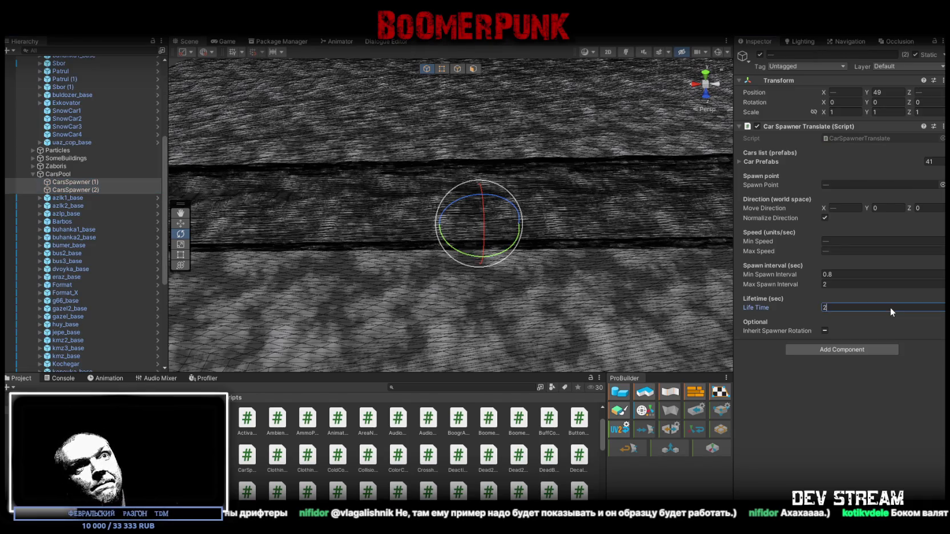
pyautogui.write('0')
pyautogui.moveTo(645, 234)
pyautogui.mouseDown()
pyautogui.moveTo(522, 233)
pyautogui.moveTo(550, 228)
pyautogui.mouseUp()
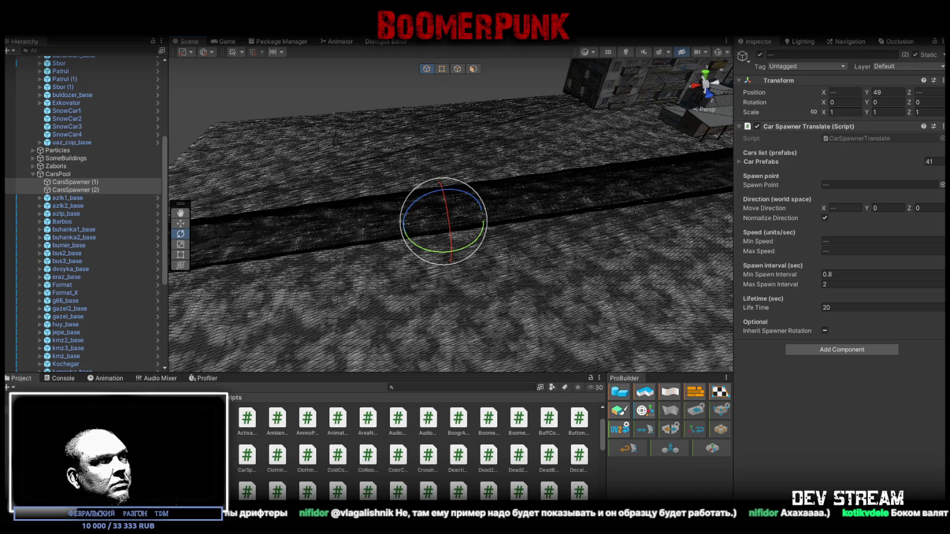
pyautogui.hotkey('alt', 'Tab')
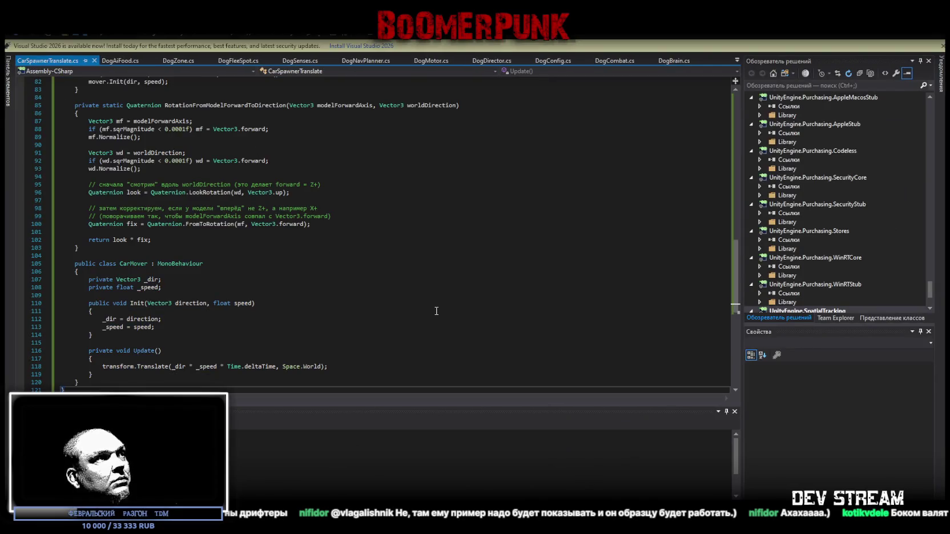
# - Return to Unity after adding the RotationFromModelForwardToDirection method to CarSpawnerTranslate.cs
pyautogui.hotkey('alt', 'Tab')
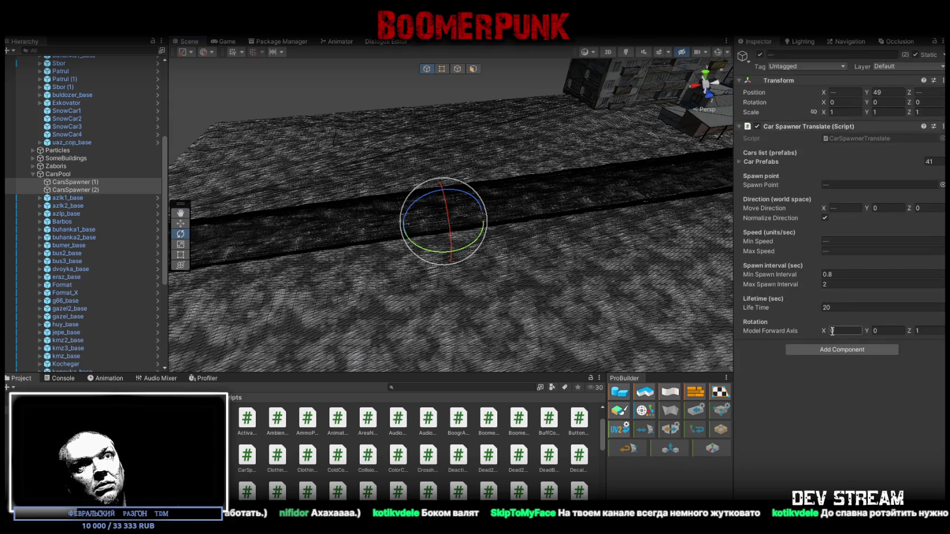
# - Switch from the Game view to the Scene view and orbit over the town road with spawned cars
pyautogui.moveTo(571, 237)
pyautogui.mouseDown()
pyautogui.moveTo(345, 266)
pyautogui.moveTo(577, 292)
pyautogui.mouseUp()
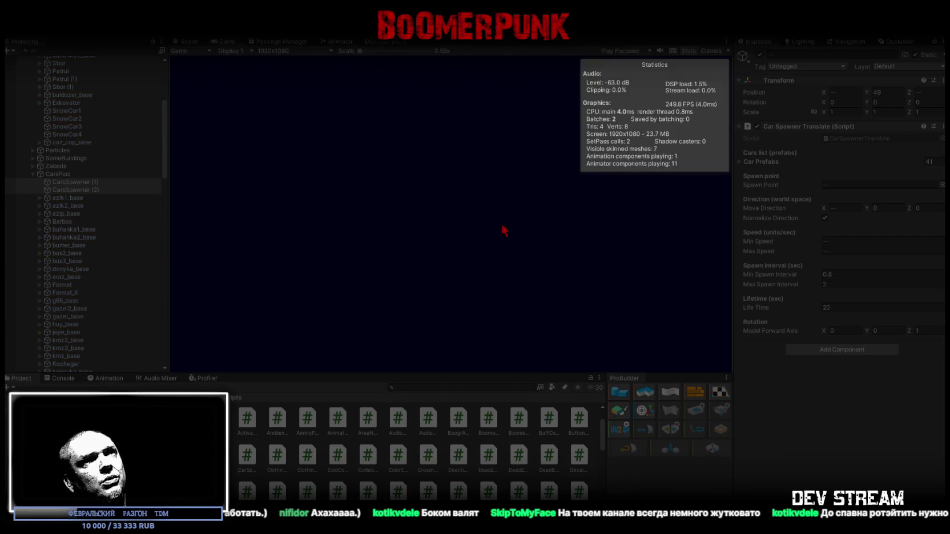
pyautogui.click(190, 41)
pyautogui.moveTo(251, 81)
pyautogui.mouseDown()
pyautogui.moveTo(317, 184)
pyautogui.moveTo(439, 240)
pyautogui.moveTo(523, 218)
pyautogui.moveTo(539, 184)
pyautogui.moveTo(676, 169)
pyautogui.moveTo(606, 201)
pyautogui.moveTo(640, 197)
pyautogui.mouseUp()
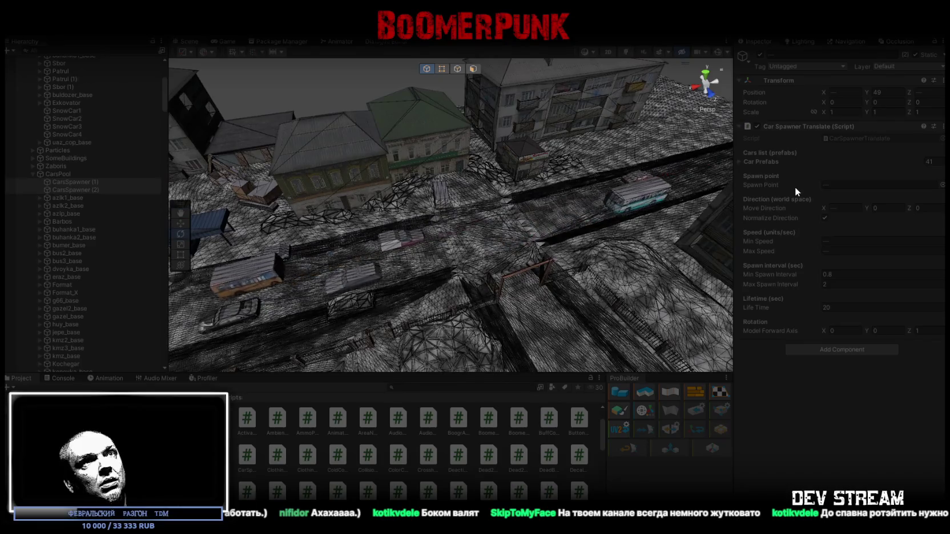
# - Toggle Normalize Direction off and back on, and set Model Forward Axis Z to -1
pyautogui.click(825, 218)
pyautogui.moveTo(614, 230)
pyautogui.mouseDown()
pyautogui.moveTo(403, 250)
pyautogui.moveTo(299, 226)
pyautogui.moveTo(310, 198)
pyautogui.moveTo(438, 223)
pyautogui.mouseUp()
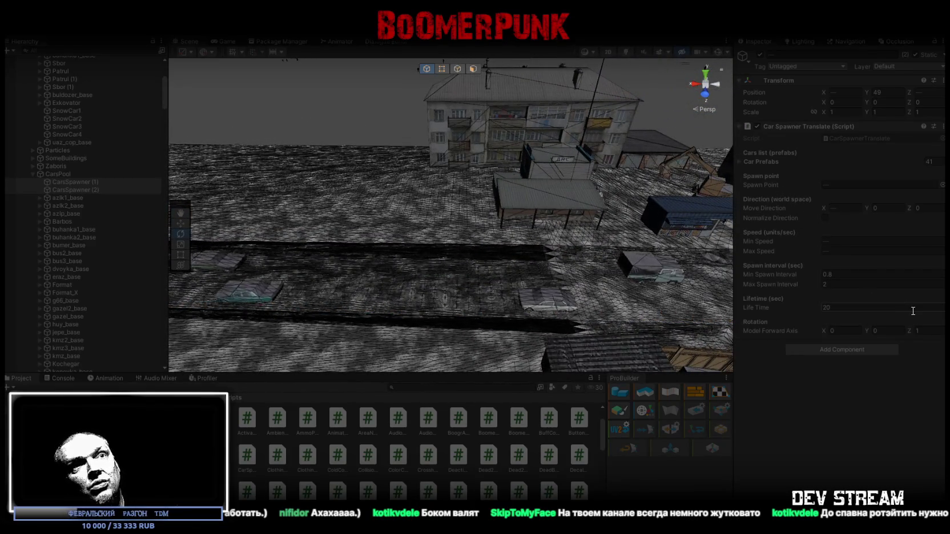
pyautogui.click(826, 217)
pyautogui.click(925, 332)
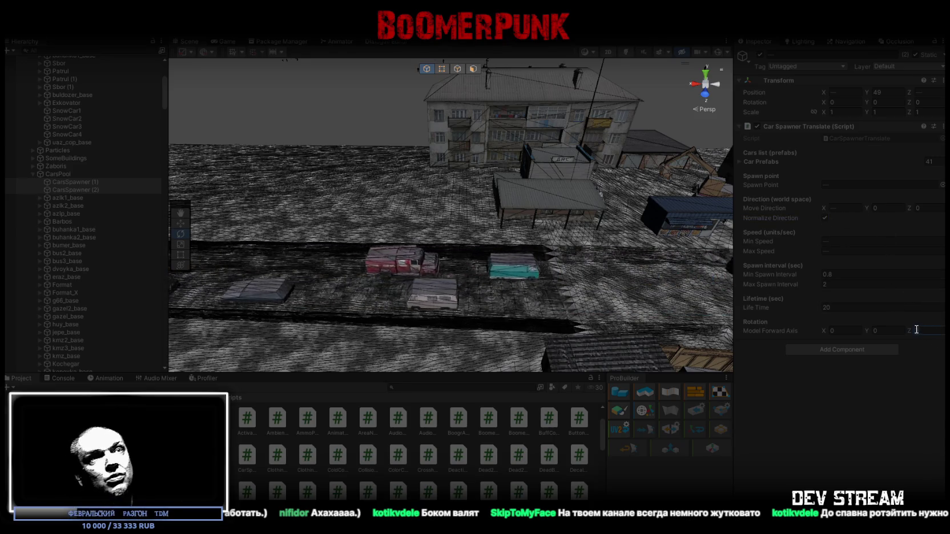
pyautogui.write('-1')
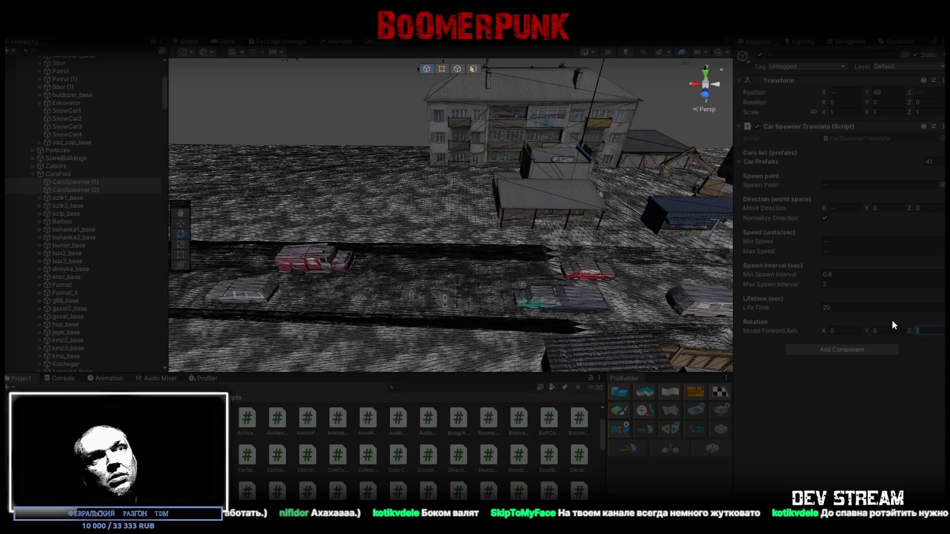
pyautogui.moveTo(696, 302)
pyautogui.mouseDown()
pyautogui.moveTo(508, 228)
pyautogui.moveTo(414, 222)
pyautogui.moveTo(686, 231)
pyautogui.moveTo(403, 244)
pyautogui.moveTo(403, 227)
pyautogui.moveTo(682, 208)
pyautogui.moveTo(348, 204)
pyautogui.moveTo(313, 192)
pyautogui.moveTo(716, 193)
pyautogui.moveTo(373, 204)
pyautogui.moveTo(703, 204)
pyautogui.moveTo(675, 201)
pyautogui.moveTo(675, 178)
pyautogui.moveTo(674, 217)
pyautogui.moveTo(685, 228)
pyautogui.mouseUp()
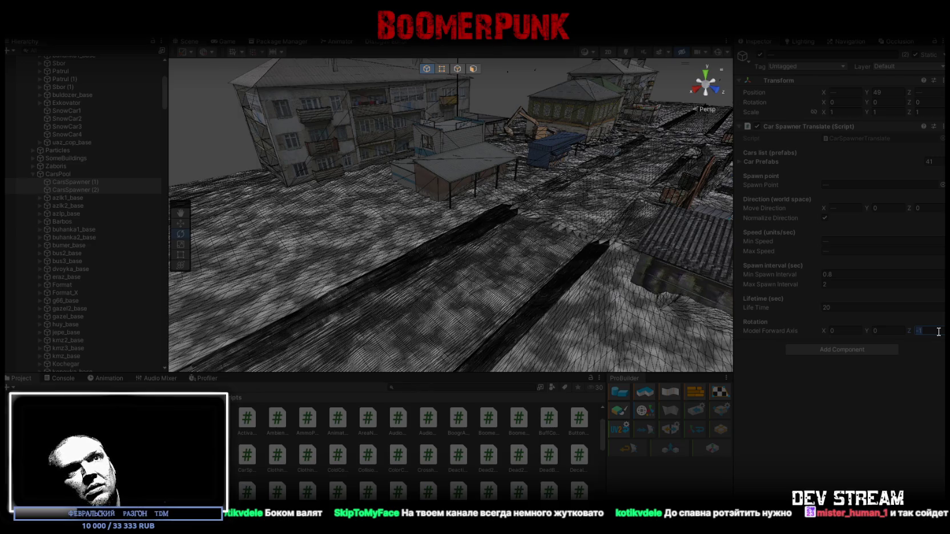
# - Set the Model Forward Axis to Z 1, Y 0 and X 1 while watching the cars
pyautogui.click(835, 334)
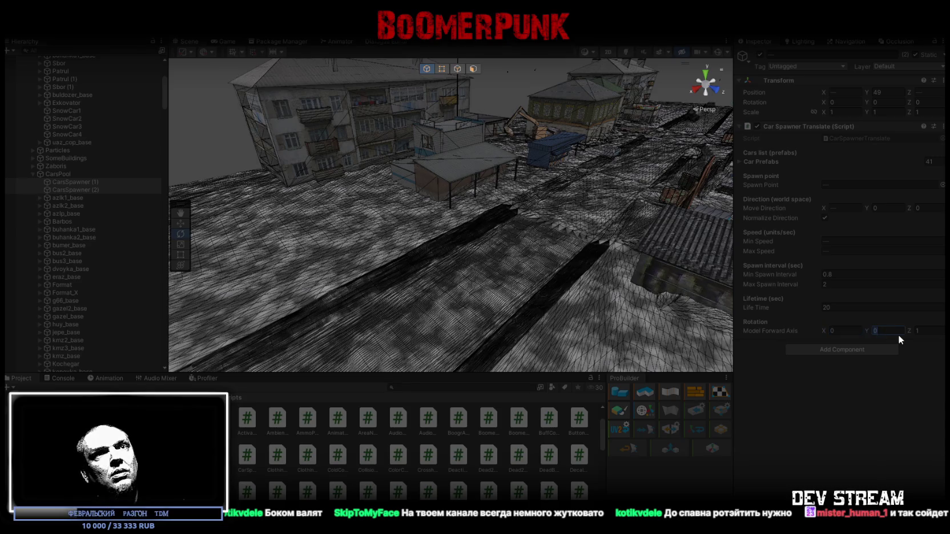
pyautogui.write('1')
pyautogui.moveTo(709, 277)
pyautogui.mouseDown()
pyautogui.moveTo(585, 250)
pyautogui.moveTo(353, 248)
pyautogui.moveTo(400, 251)
pyautogui.mouseUp()
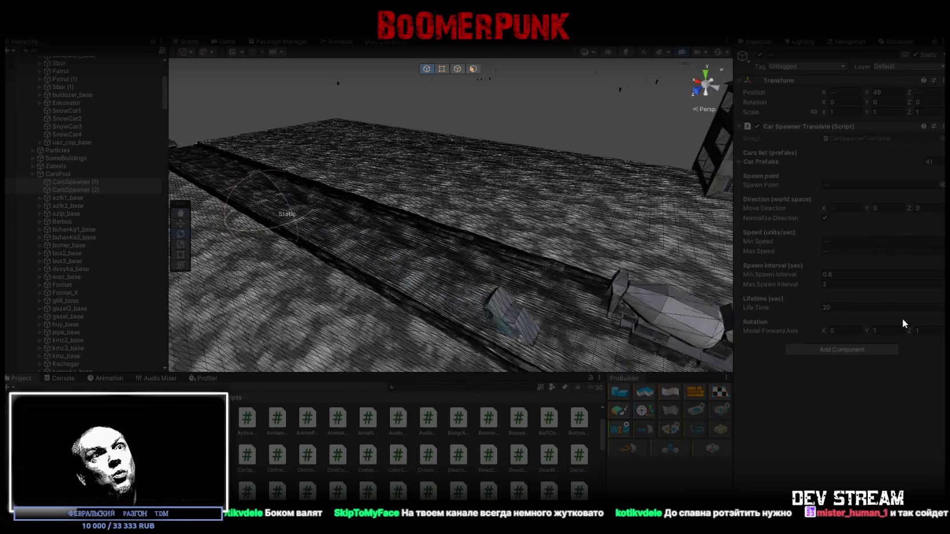
pyautogui.click(883, 331)
pyautogui.write('0')
pyautogui.hotkey('shift', 'Tab')
pyautogui.write('1')
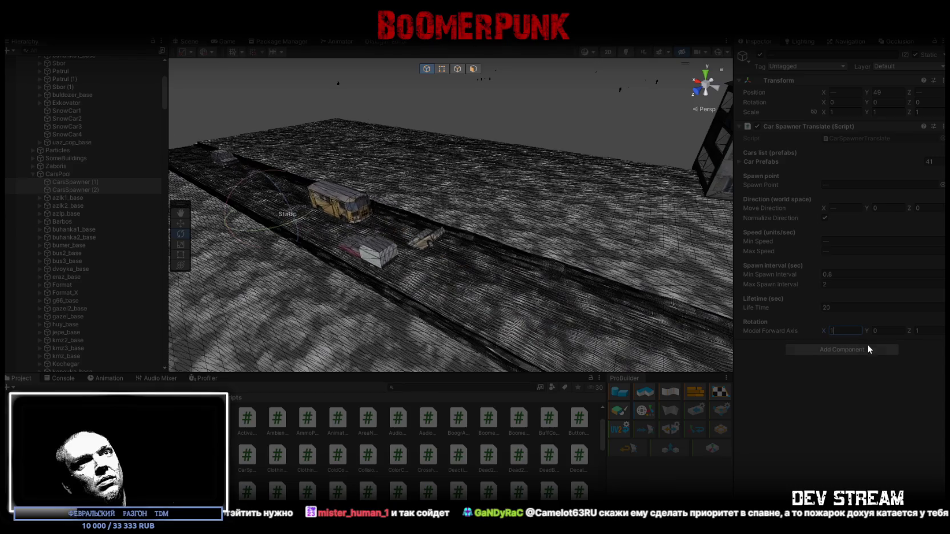
pyautogui.press('Return')
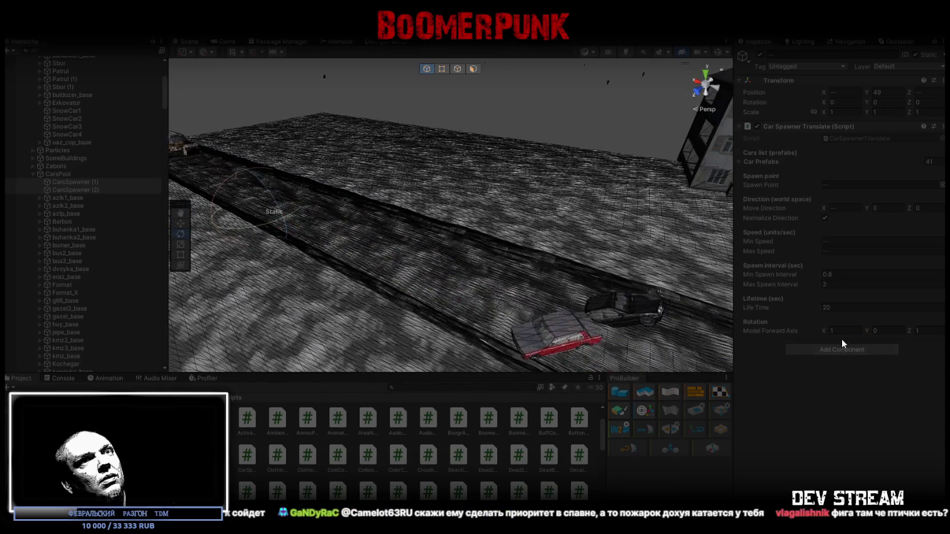
# - Change the Model Forward Axis X value to 180, then to 360
pyautogui.moveTo(646, 283)
pyautogui.mouseDown()
pyautogui.moveTo(532, 259)
pyautogui.moveTo(542, 266)
pyautogui.mouseUp()
pyautogui.click(822, 330)
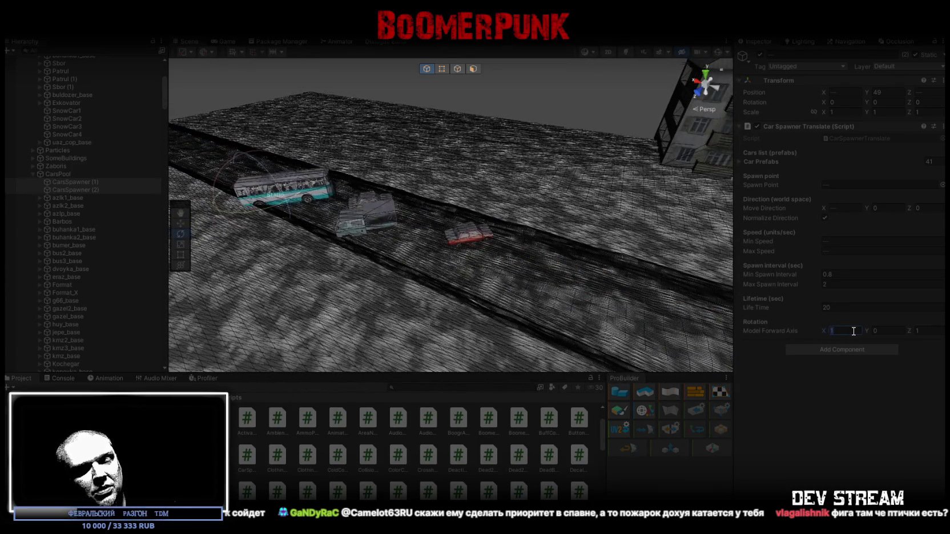
pyautogui.write('80')
pyautogui.moveTo(565, 277); pyautogui.dragTo(582, 288)
pyautogui.click(832, 332)
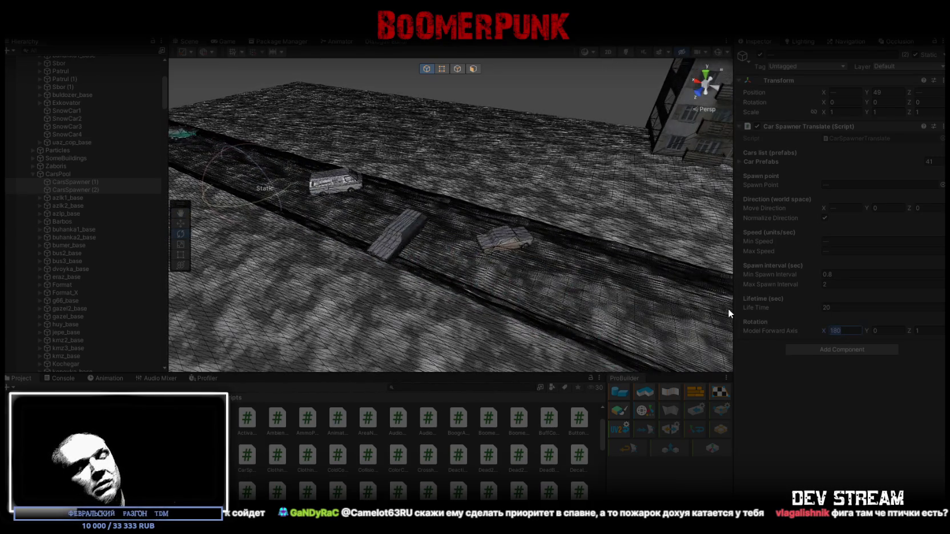
pyautogui.write('360')
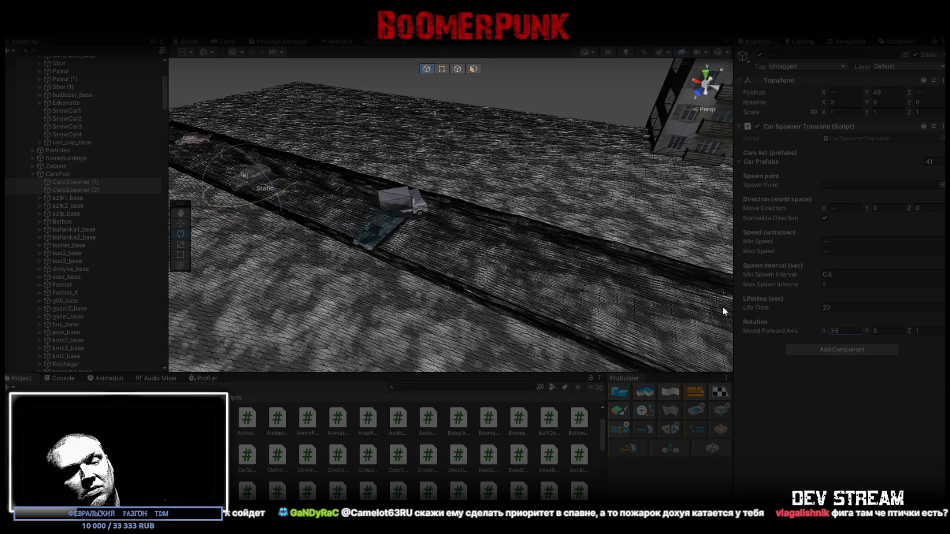
pyautogui.moveTo(480, 246); pyautogui.dragTo(474, 242)
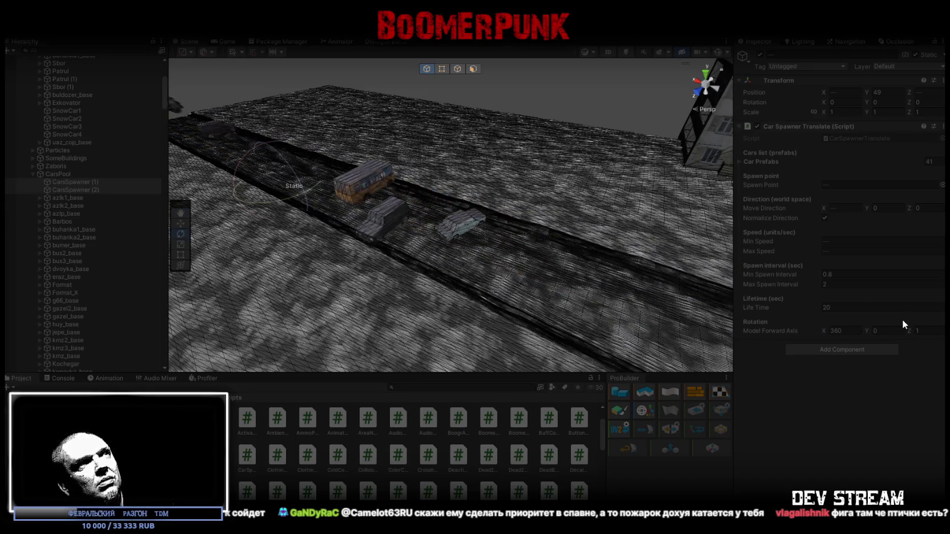
pyautogui.click(836, 330)
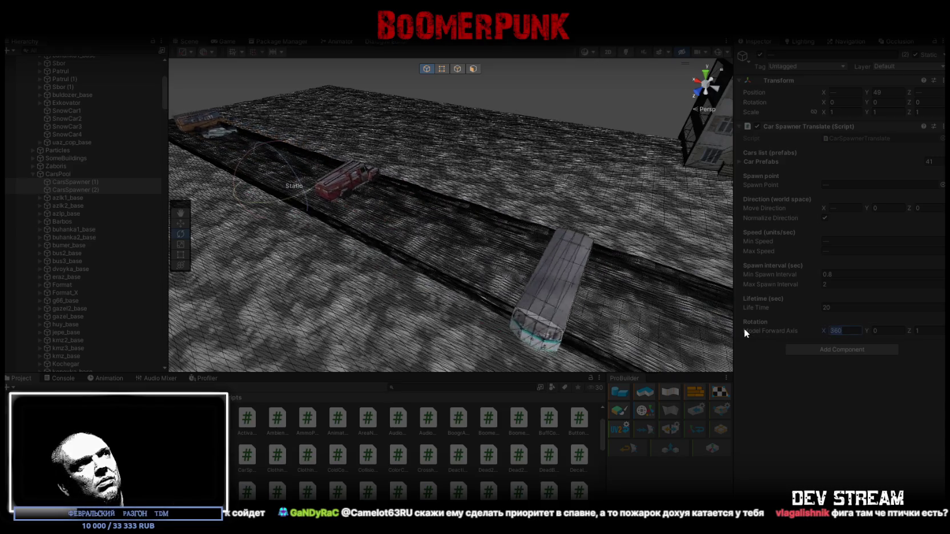
# - Try Model Forward Axis X values -1, 1 and 4, then set X back to 0
pyautogui.write('-1')
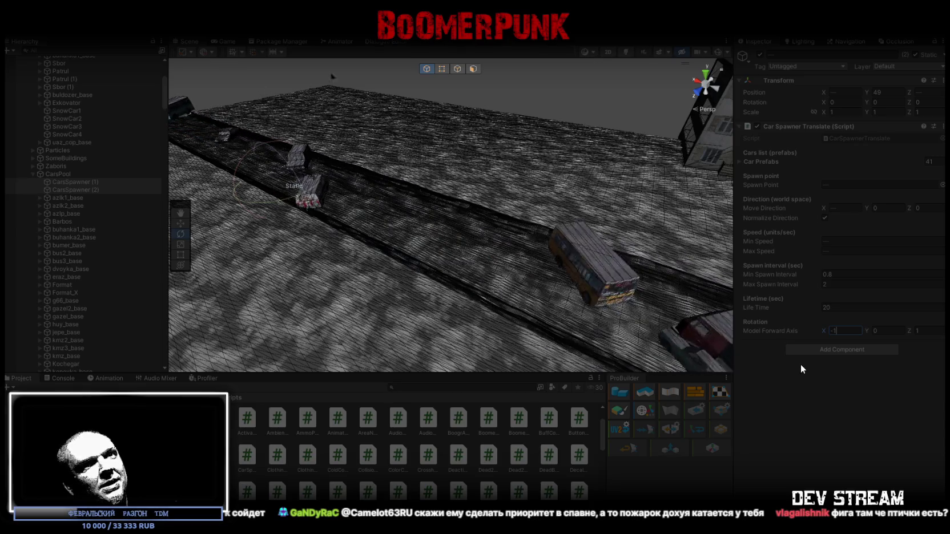
pyautogui.press('BackSpace')
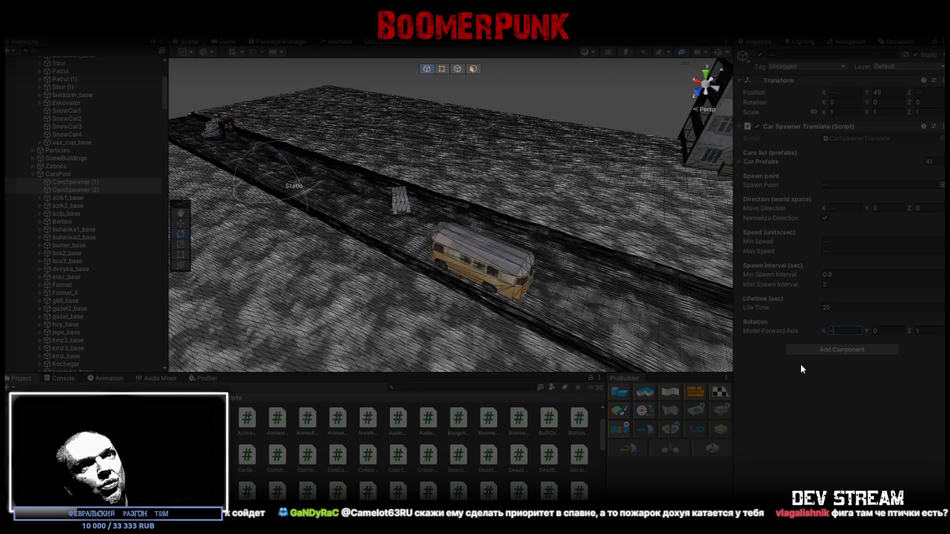
pyautogui.press('BackSpace')
pyautogui.write('1')
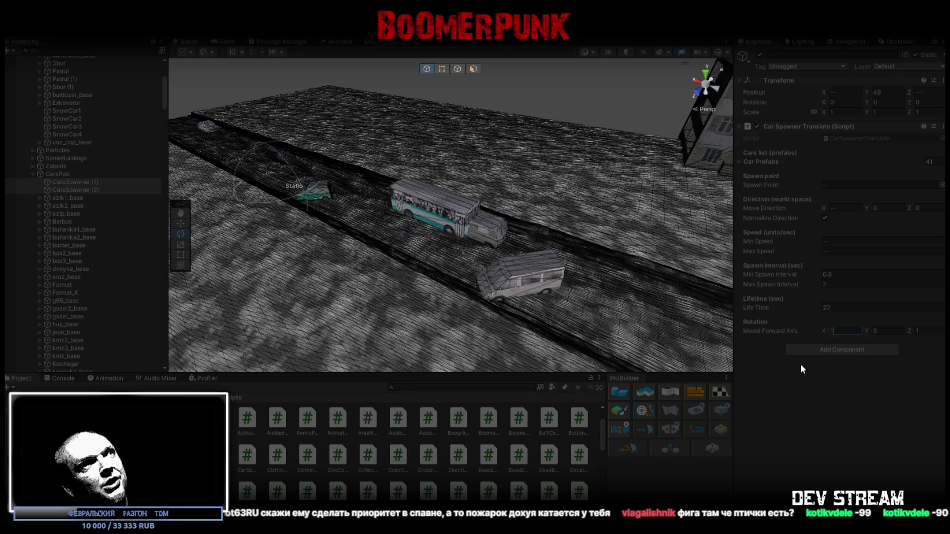
pyautogui.press('BackSpace')
pyautogui.write('4')
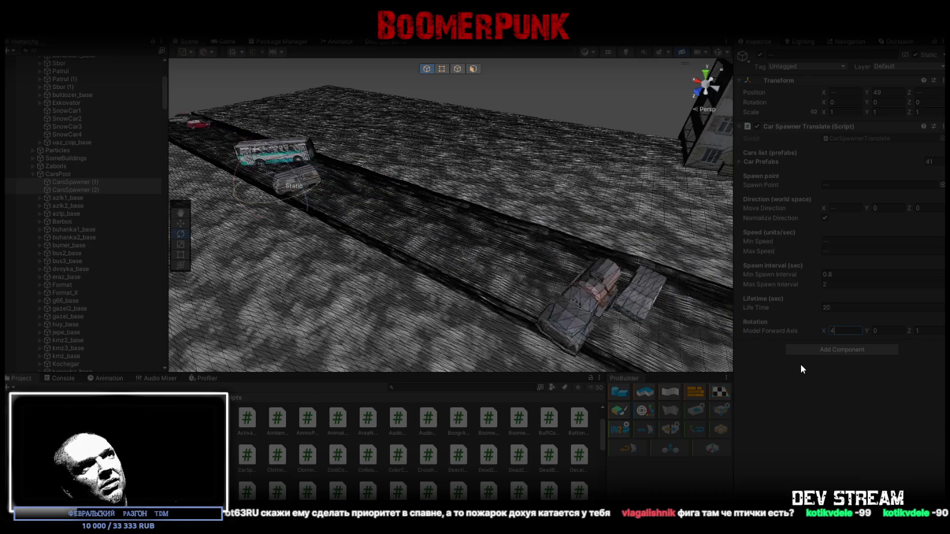
pyautogui.moveTo(468, 257)
pyautogui.mouseDown()
pyautogui.moveTo(794, 195)
pyautogui.moveTo(839, 224)
pyautogui.moveTo(832, 237)
pyautogui.moveTo(538, 354)
pyautogui.moveTo(518, 306)
pyautogui.mouseUp()
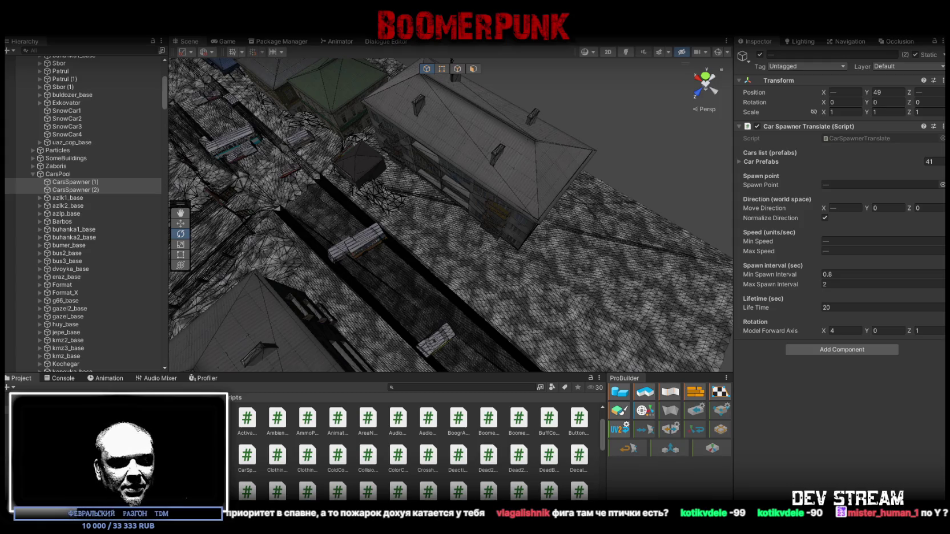
pyautogui.write('0')
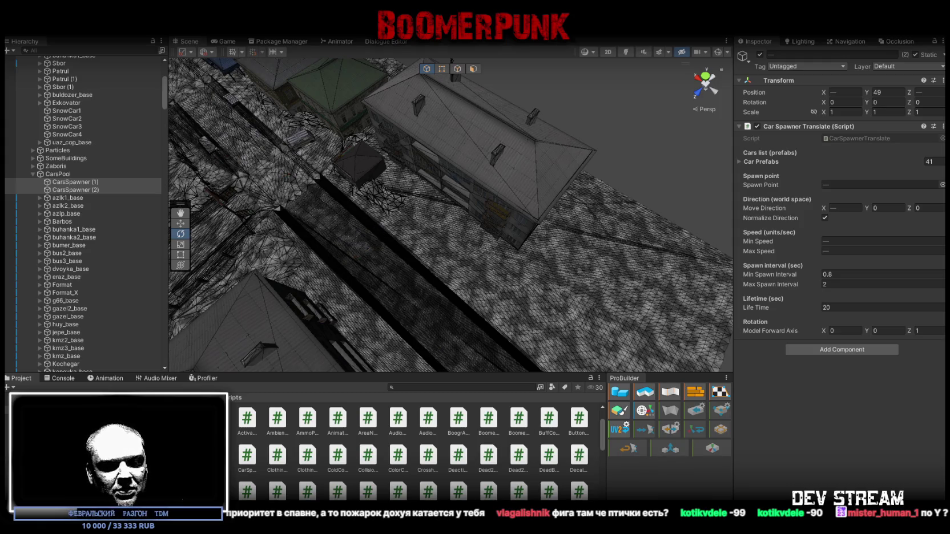
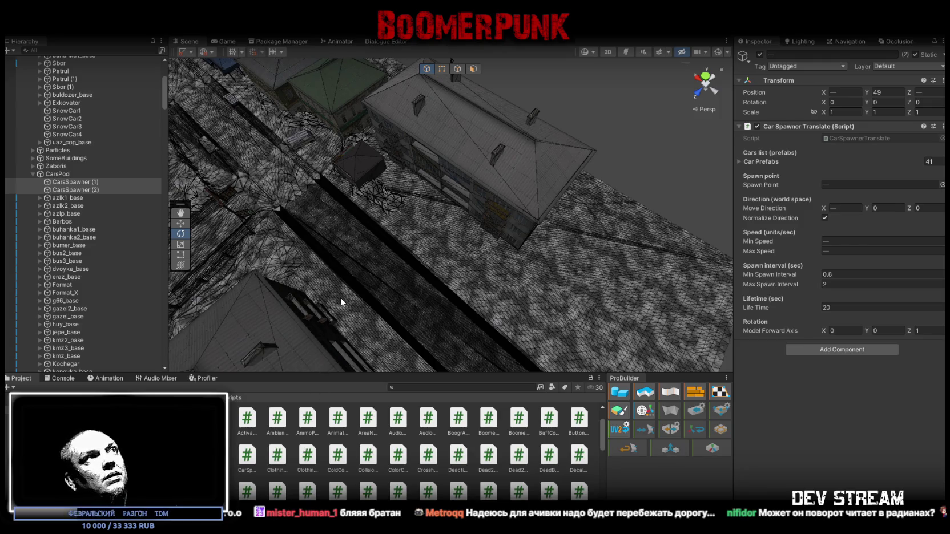
# - Replace all of the car spawner script's code with the new, shorter version, then return to Unity
pyautogui.moveTo(374, 183)
pyautogui.mouseDown()
pyautogui.moveTo(370, 111)
pyautogui.moveTo(515, 201)
pyautogui.moveTo(459, 202)
pyautogui.moveTo(400, 183)
pyautogui.mouseUp()
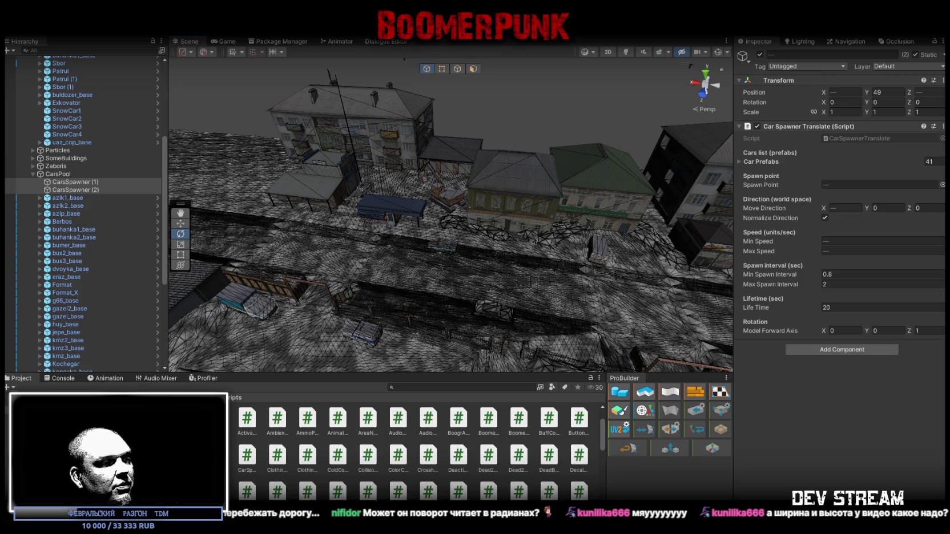
pyautogui.hotkey('alt', 'Tab')
pyautogui.scroll(-10, 314, 354)
pyautogui.hotkey('ctrl', 'a')
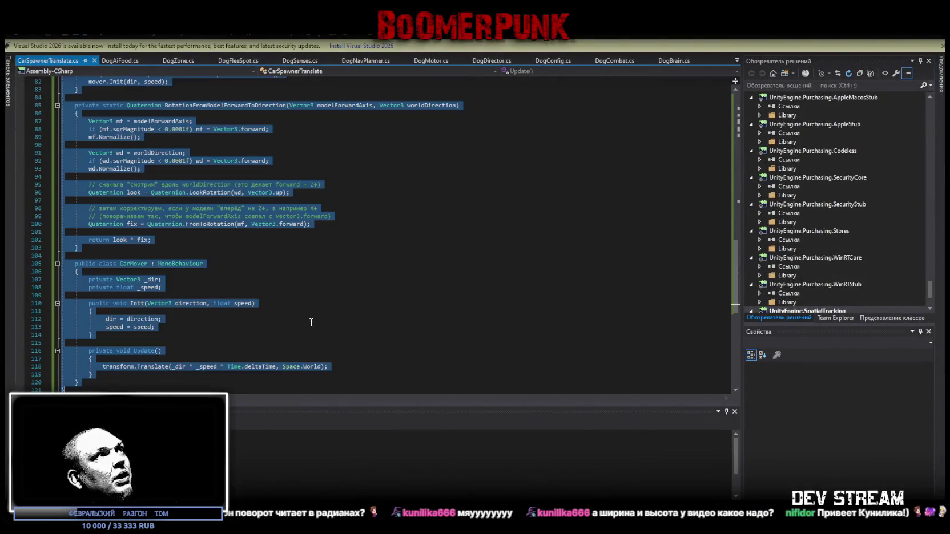
pyautogui.hotkey('ctrl', 'v')
pyautogui.hotkey('alt', 'Tab')
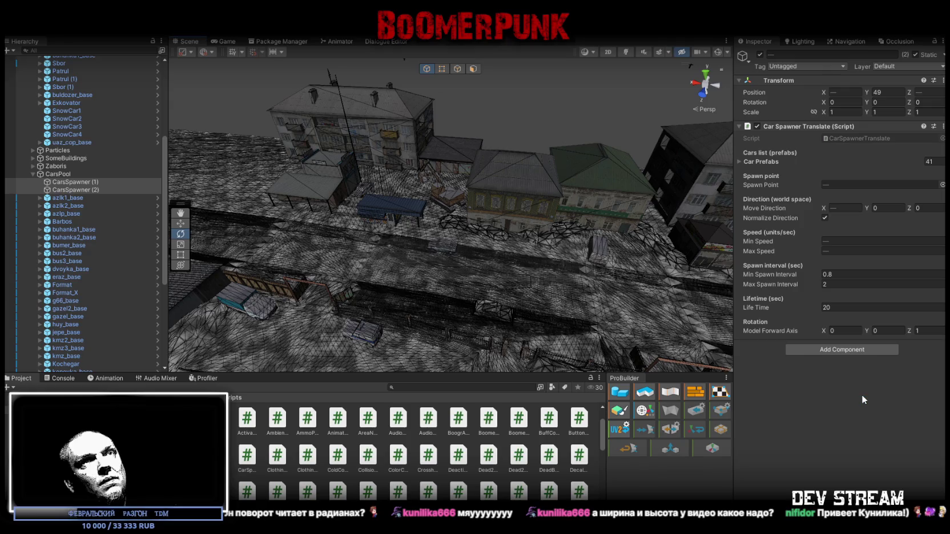
# - After recompiling, frame and orbit the town scene, then start the game in Play mode
pyautogui.press('f')
pyautogui.moveTo(570, 246)
pyautogui.mouseDown()
pyautogui.moveTo(568, 234)
pyautogui.moveTo(520, 303)
pyautogui.moveTo(485, 248)
pyautogui.moveTo(447, 247)
pyautogui.moveTo(459, 244)
pyautogui.mouseUp()
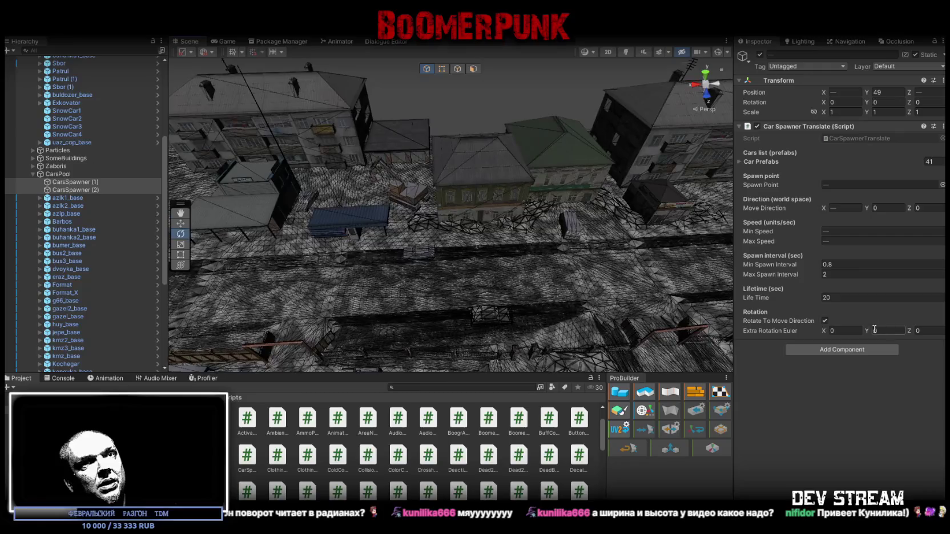
pyautogui.moveTo(434, 228)
pyautogui.mouseDown()
pyautogui.moveTo(425, 217)
pyautogui.moveTo(479, 214)
pyautogui.moveTo(674, 250)
pyautogui.mouseUp()
pyautogui.moveTo(708, 183)
pyautogui.mouseDown()
pyautogui.moveTo(691, 166)
pyautogui.moveTo(696, 154)
pyautogui.mouseUp()
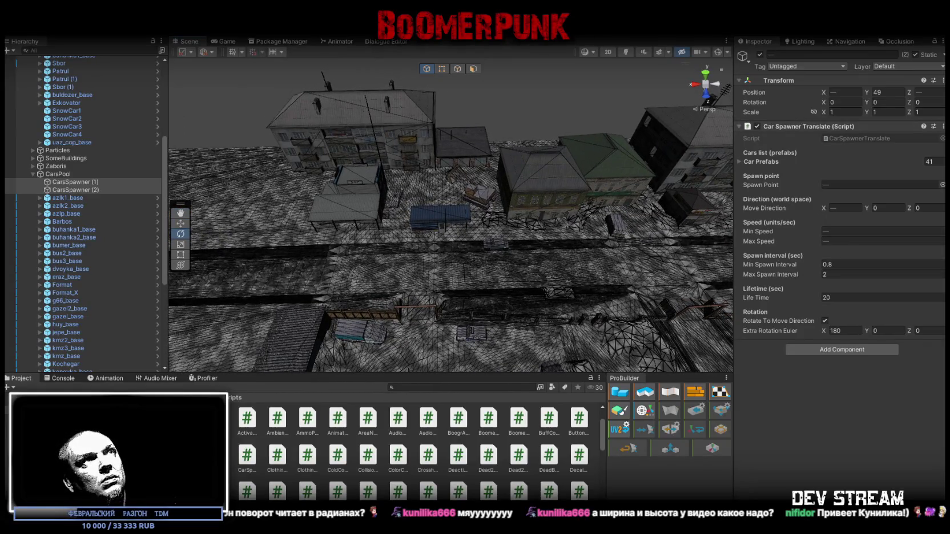
pyautogui.hotkey('ctrl', 'p')
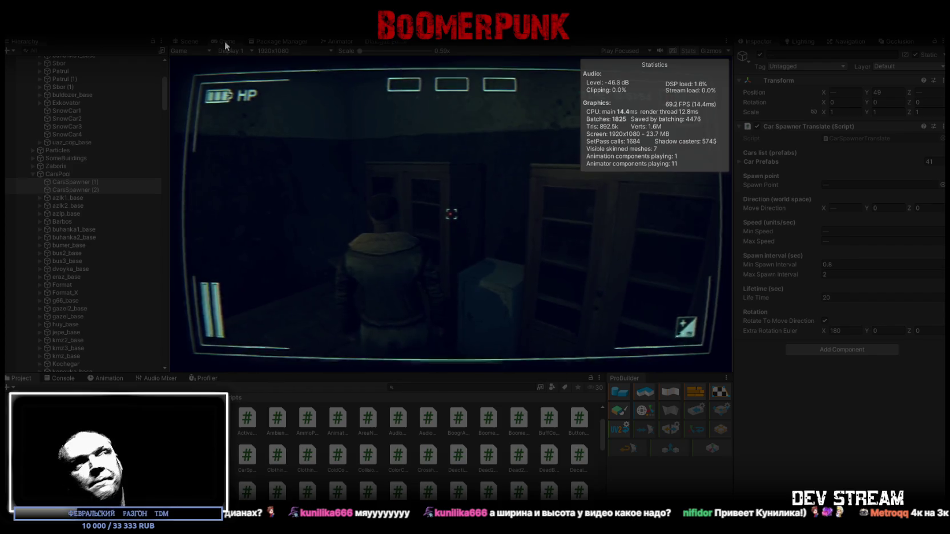
# - In the Scene view, set the spawner's Extra Rotation Euler Y to 180 and Life Time to 8
pyautogui.click(189, 43)
pyautogui.moveTo(228, 114)
pyautogui.mouseDown()
pyautogui.moveTo(257, 142)
pyautogui.moveTo(150, 117)
pyautogui.moveTo(132, 67)
pyautogui.moveTo(117, 61)
pyautogui.moveTo(128, 85)
pyautogui.moveTo(343, 171)
pyautogui.moveTo(816, 314)
pyautogui.mouseUp()
pyautogui.write('0')
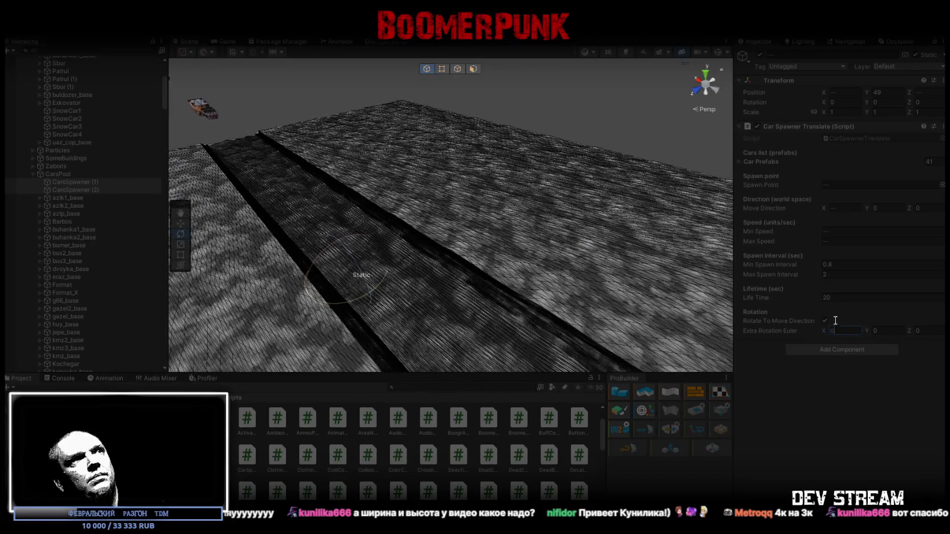
pyautogui.click(888, 331)
pyautogui.write('160')
pyautogui.moveTo(543, 306)
pyautogui.mouseDown()
pyautogui.moveTo(484, 269)
pyautogui.moveTo(487, 278)
pyautogui.moveTo(620, 293)
pyautogui.moveTo(745, 210)
pyautogui.moveTo(395, 270)
pyautogui.moveTo(434, 286)
pyautogui.moveTo(621, 264)
pyautogui.moveTo(664, 278)
pyautogui.moveTo(702, 268)
pyautogui.moveTo(737, 304)
pyautogui.mouseUp()
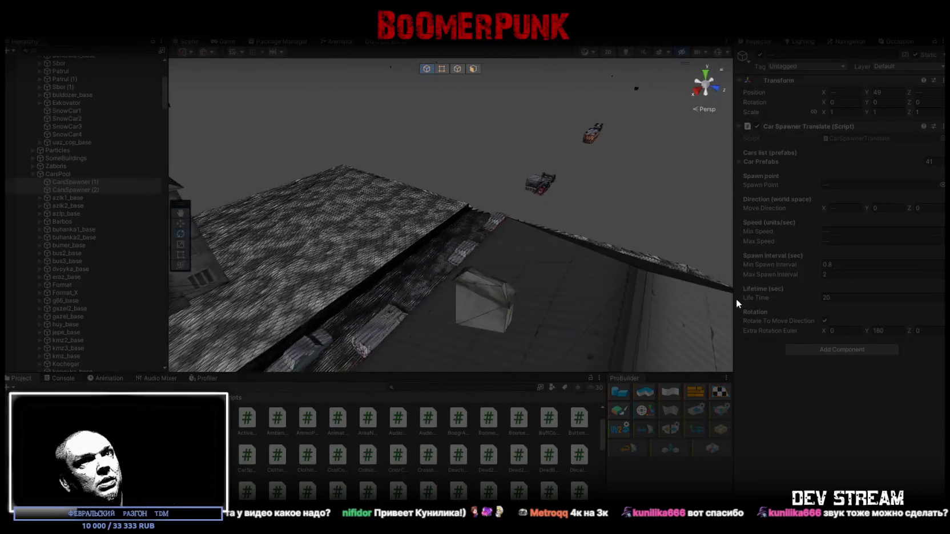
pyautogui.click(828, 298)
pyautogui.write('8')
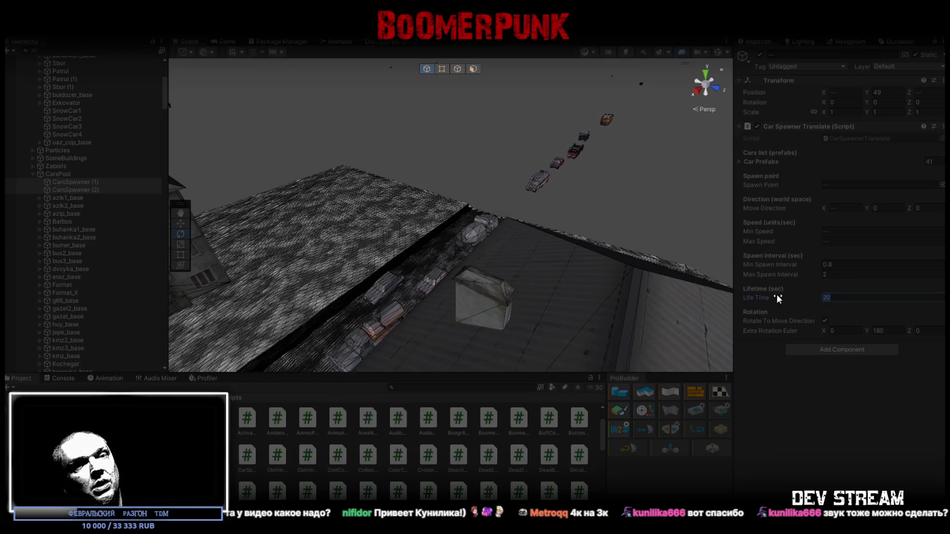
# - Set the spawner's speed range to 20–22 and spawn interval range to 4–8
pyautogui.moveTo(657, 240)
pyautogui.mouseDown()
pyautogui.moveTo(495, 184)
pyautogui.moveTo(378, 174)
pyautogui.moveTo(320, 188)
pyautogui.moveTo(405, 217)
pyautogui.mouseUp()
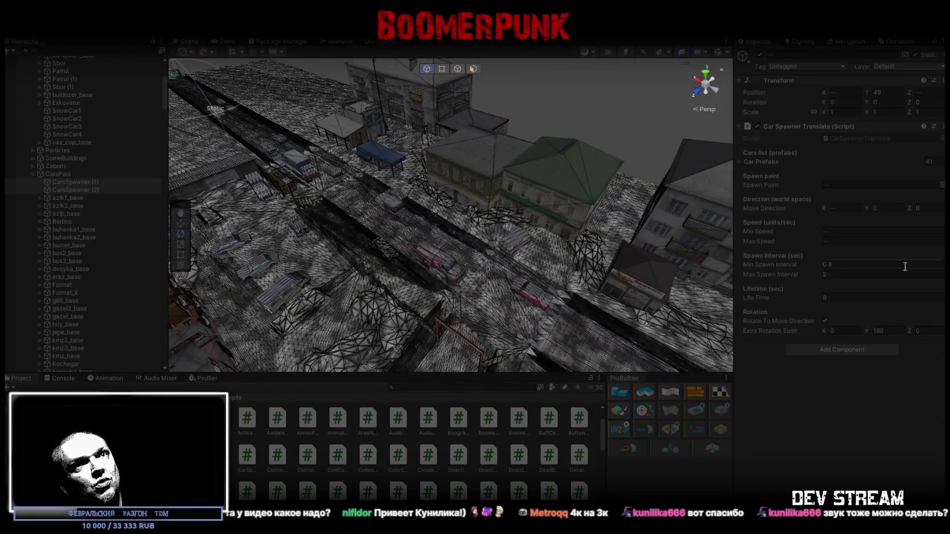
pyautogui.click(857, 234)
pyautogui.write('20')
pyautogui.click(860, 242)
pyautogui.write('22')
pyautogui.click(854, 265)
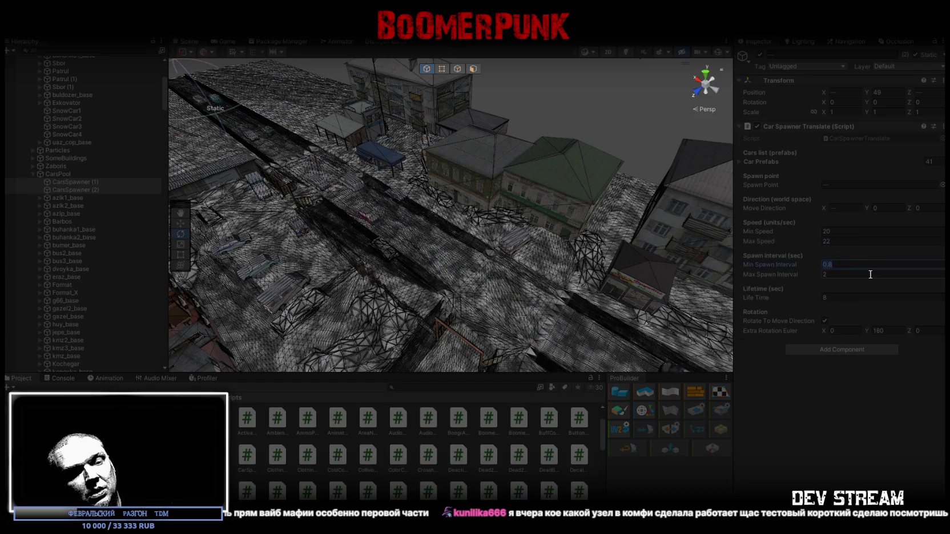
pyautogui.write('4')
pyautogui.press('Tab')
pyautogui.write('8')
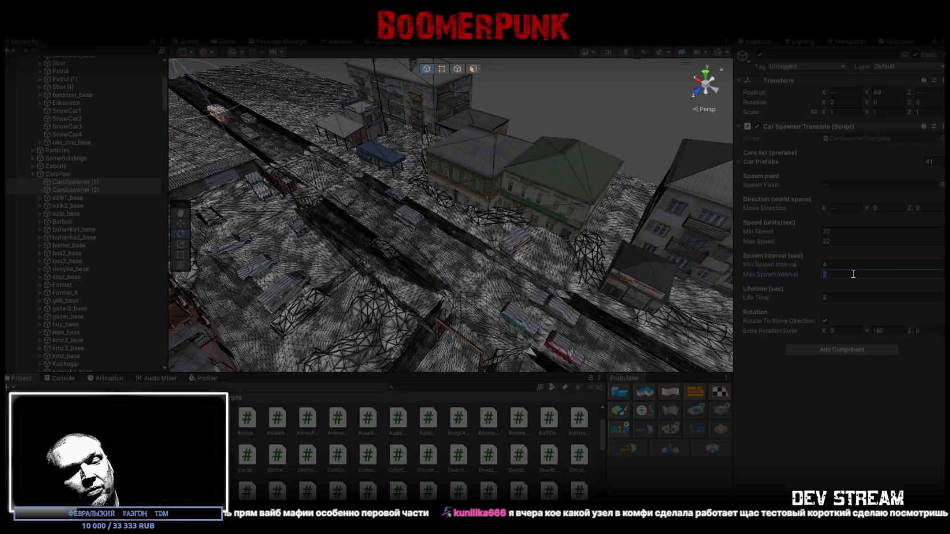
pyautogui.moveTo(399, 217)
pyautogui.mouseDown()
pyautogui.moveTo(431, 197)
pyautogui.moveTo(480, 195)
pyautogui.moveTo(467, 174)
pyautogui.moveTo(532, 186)
pyautogui.moveTo(718, 181)
pyautogui.moveTo(485, 189)
pyautogui.moveTo(312, 181)
pyautogui.moveTo(723, 189)
pyautogui.moveTo(567, 254)
pyautogui.moveTo(345, 212)
pyautogui.moveTo(439, 234)
pyautogui.moveTo(565, 235)
pyautogui.mouseUp()
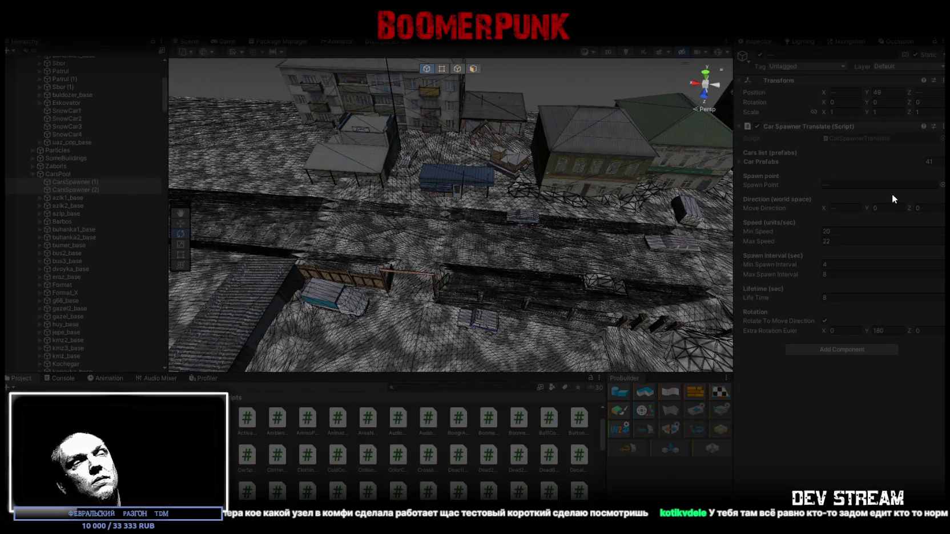
# - Apply Save Now on the Car Spawner Translate component of CarsSpawner (1) and CarsSpawner (2)
pyautogui.moveTo(628, 200); pyautogui.dragTo(526, 212)
pyautogui.click(86, 182)
pyautogui.click(942, 129)
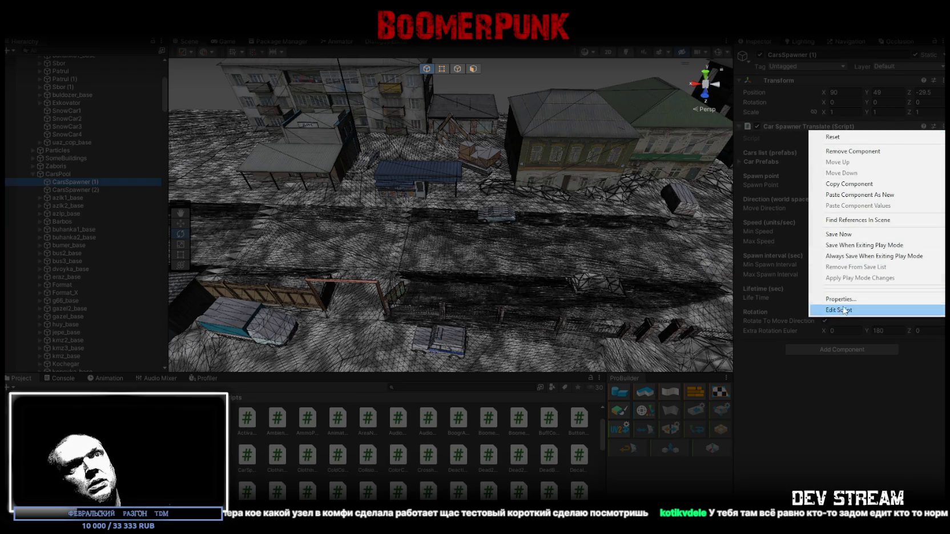
pyautogui.click(845, 234)
pyautogui.click(107, 190)
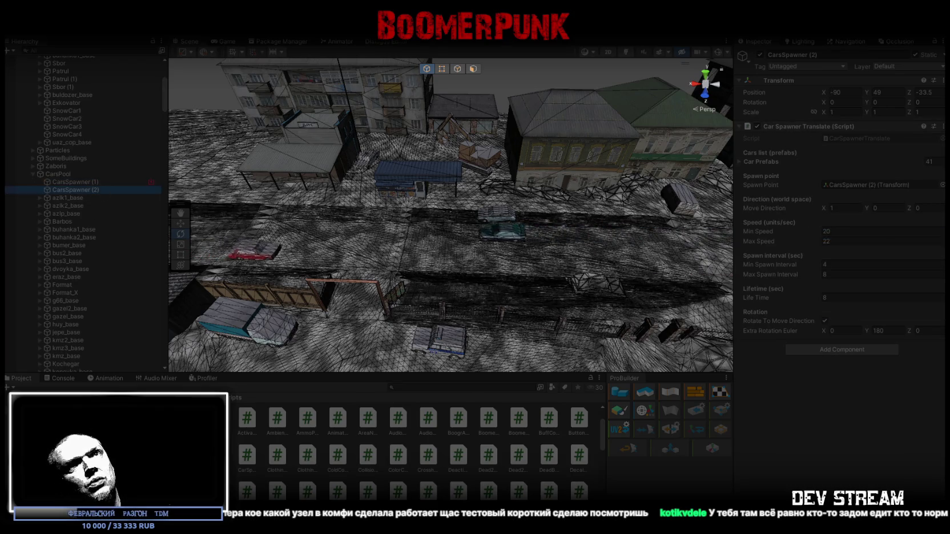
pyautogui.click(942, 129)
pyautogui.click(850, 235)
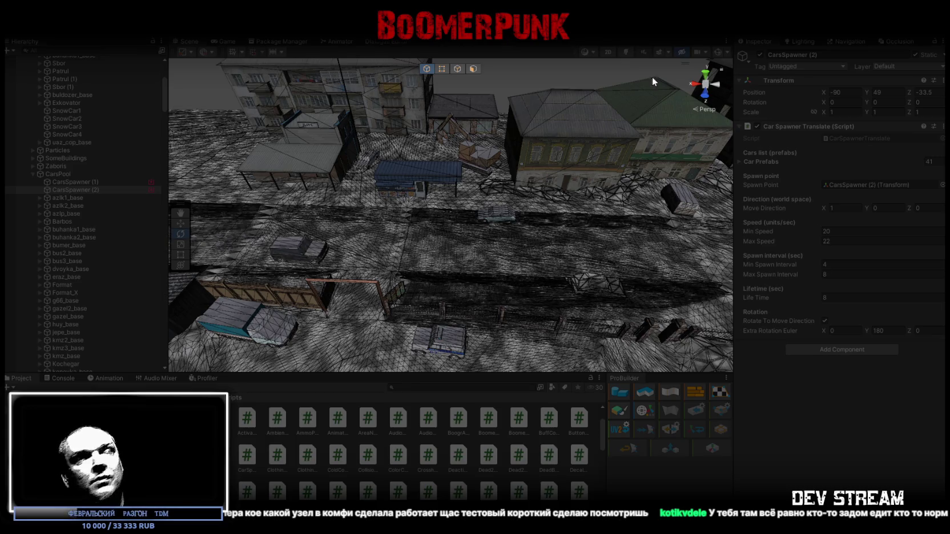
pyautogui.doubleClick(223, 41)
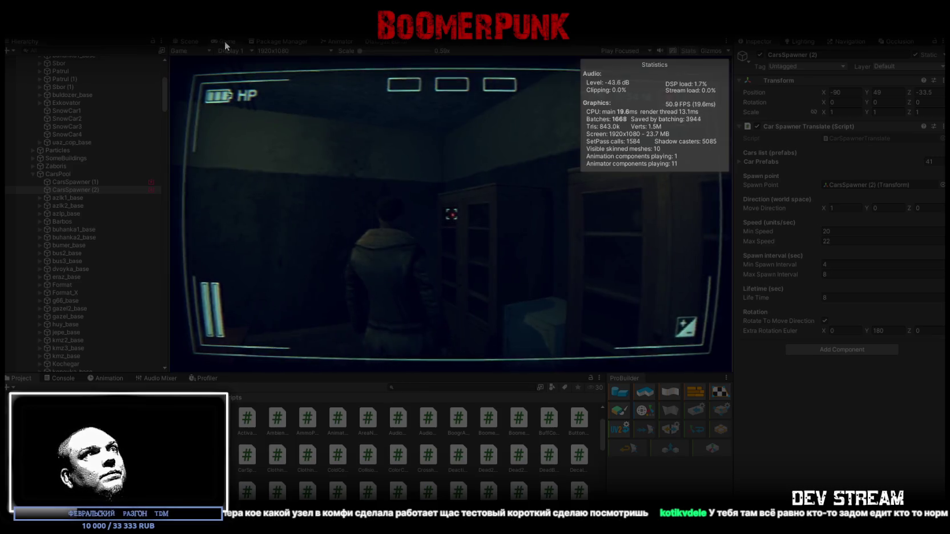
# - Walk the character through the room and corridor up to the upstairs windows
pyautogui.press('w')
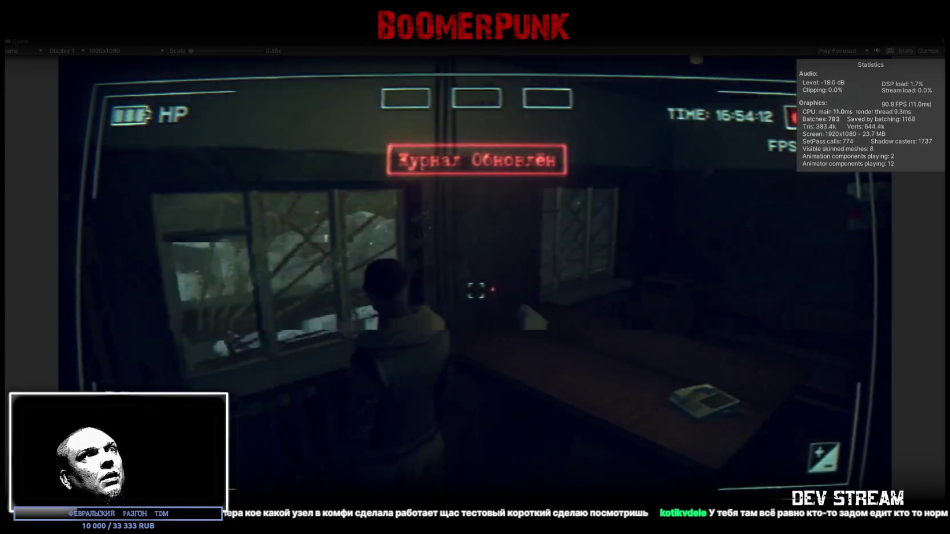
pyautogui.press('w')
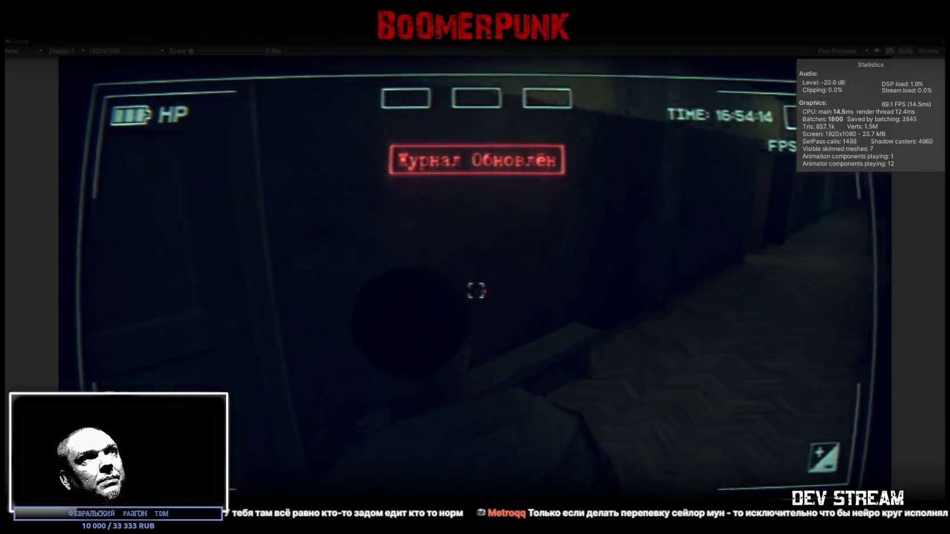
pyautogui.press('w')
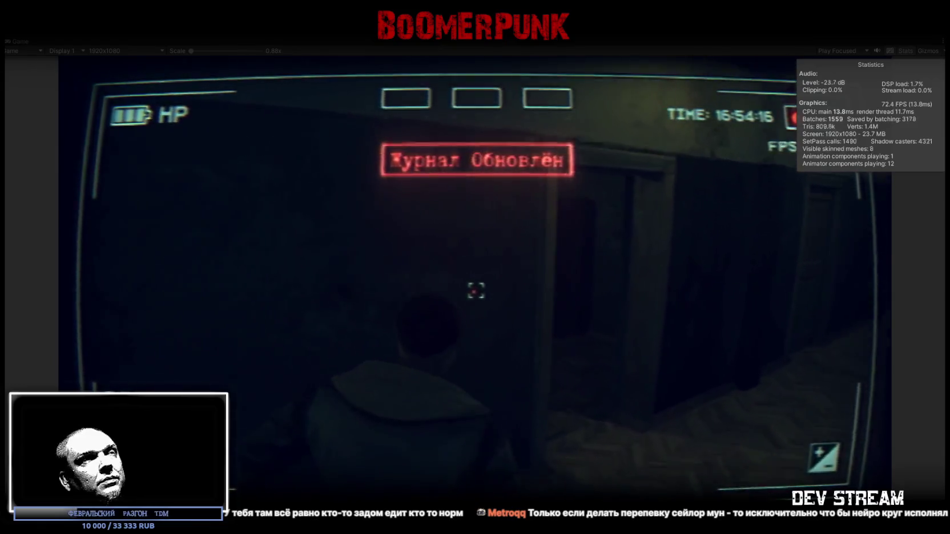
pyautogui.press('w')
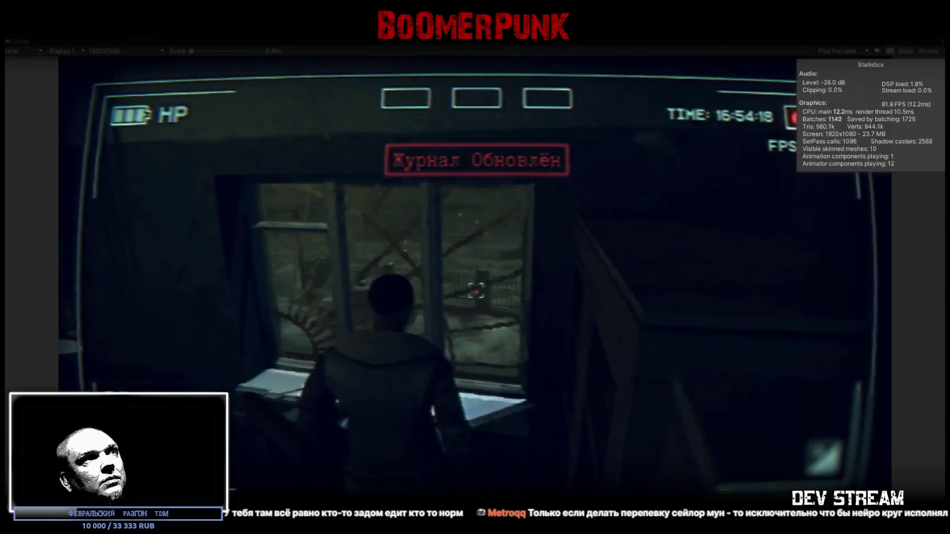
pyautogui.press('w')
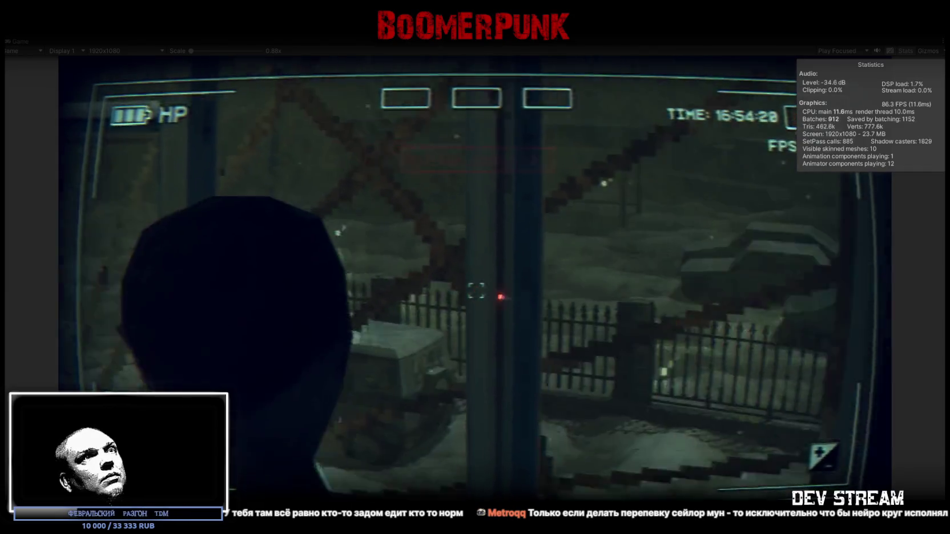
pyautogui.press('w')
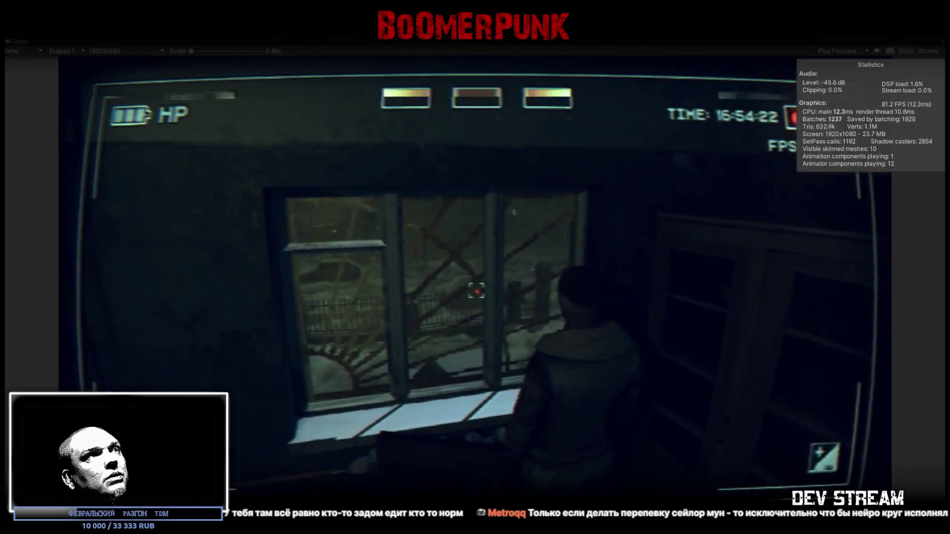
pyautogui.press('w')
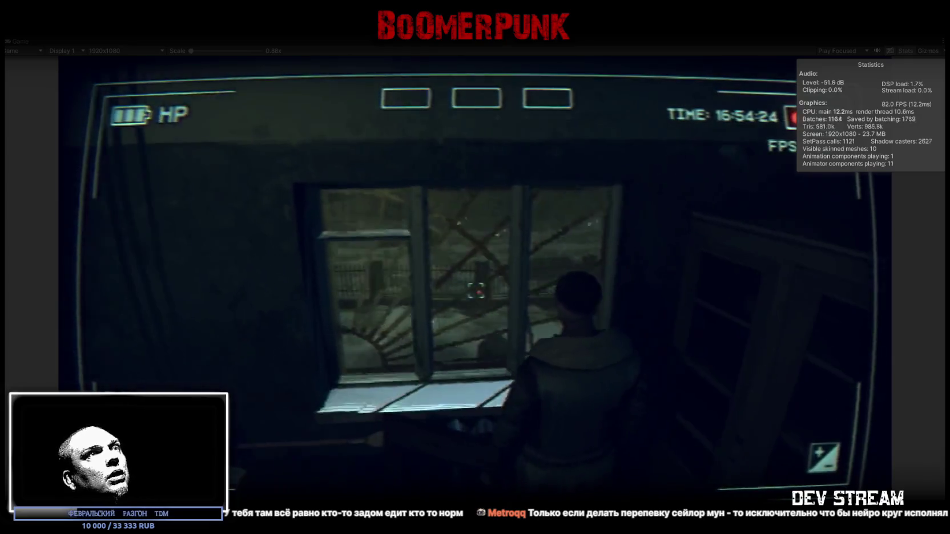
pyautogui.press('w')
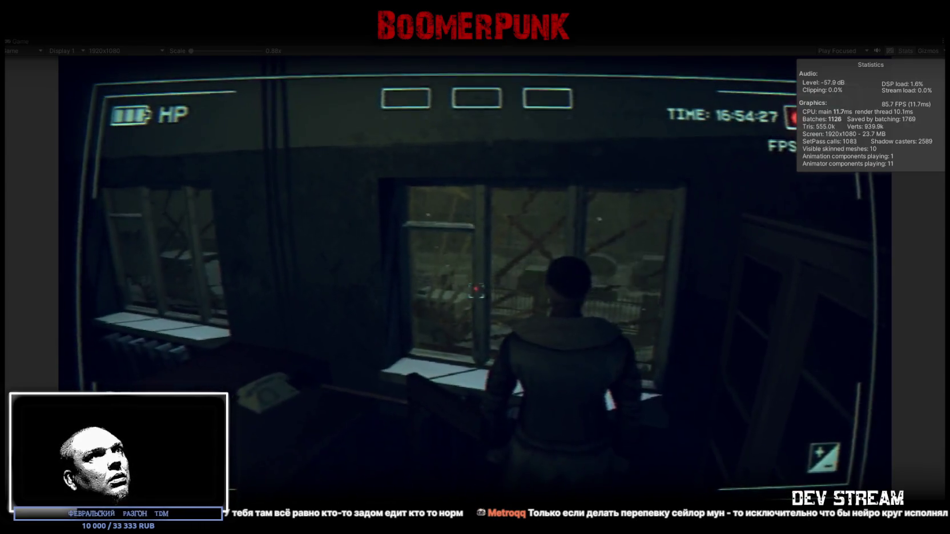
pyautogui.press('w')
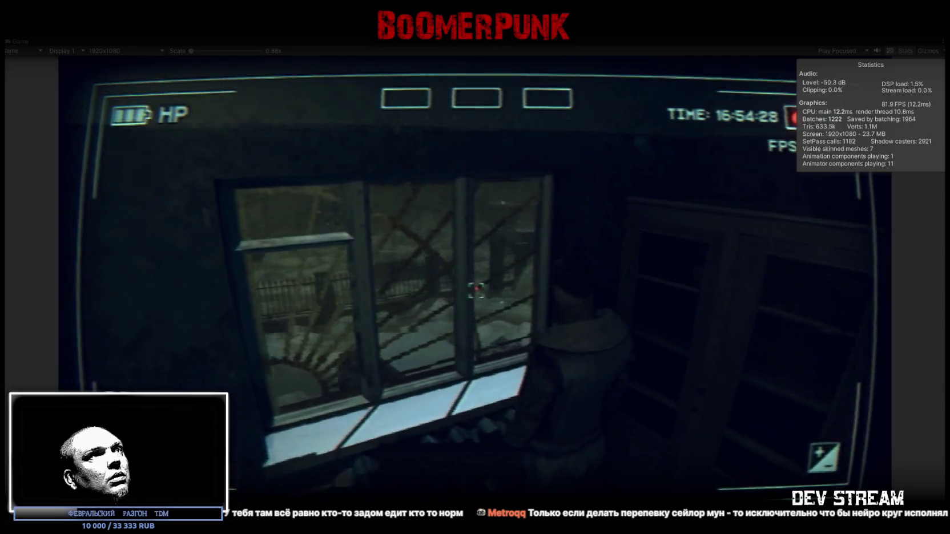
# - Walk the character right along the window row, then back left along the windowsill
pyautogui.press('w')
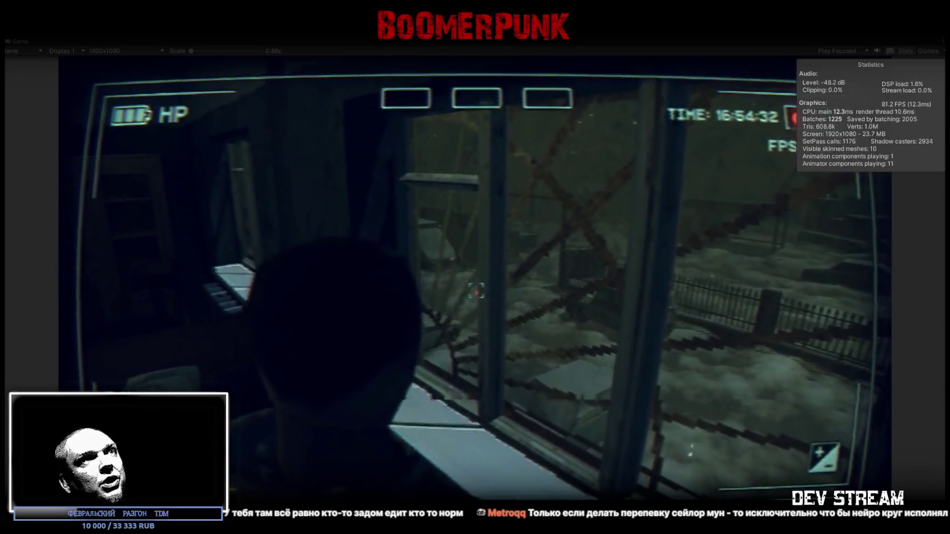
pyautogui.press('w')
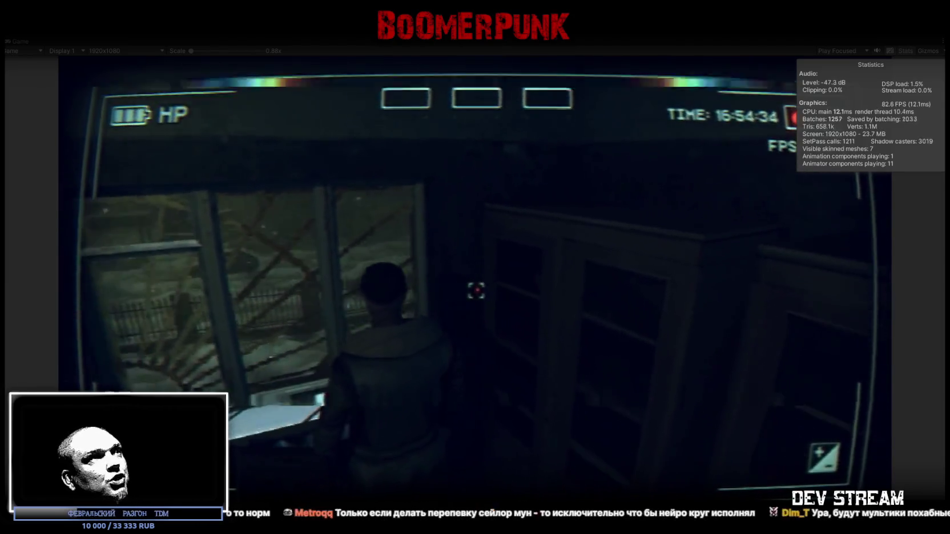
pyautogui.press('w')
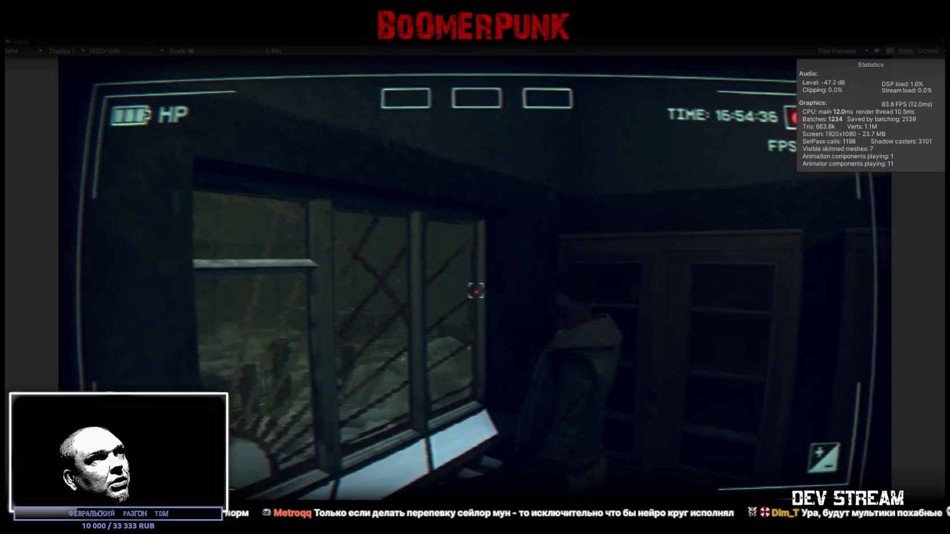
pyautogui.press('w')
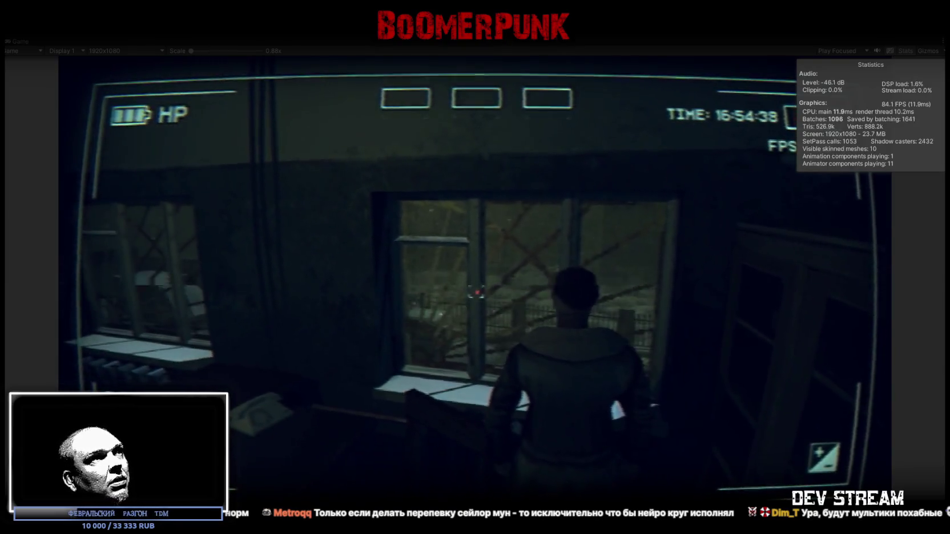
pyautogui.press('w')
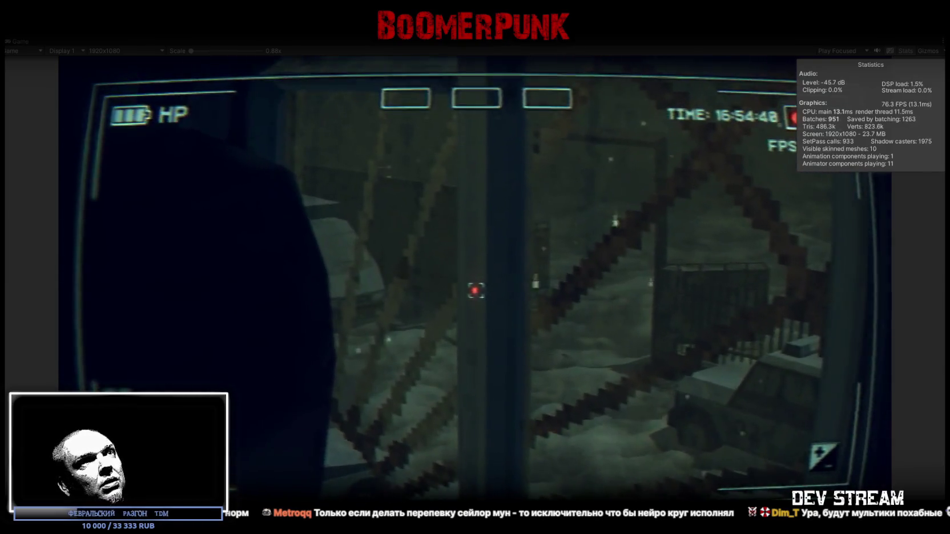
pyautogui.press('w')
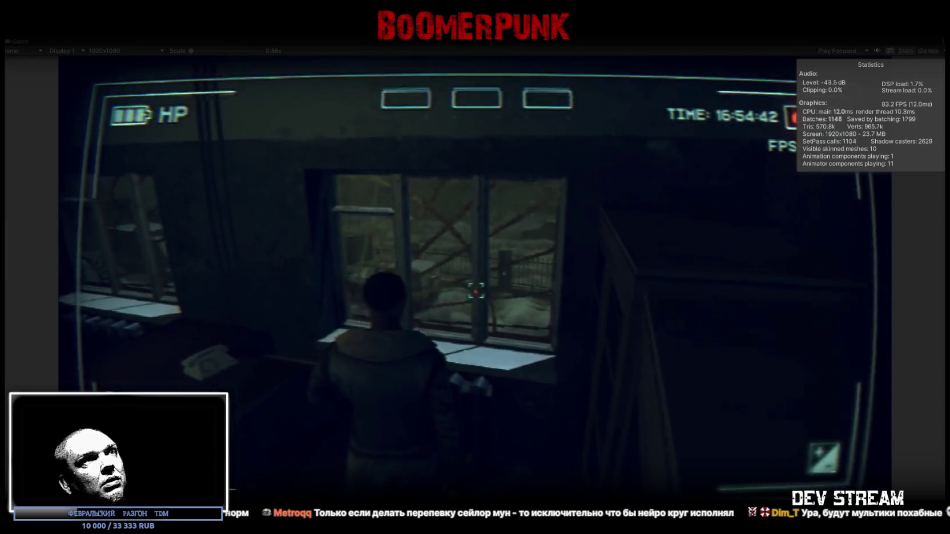
pyautogui.press('w')
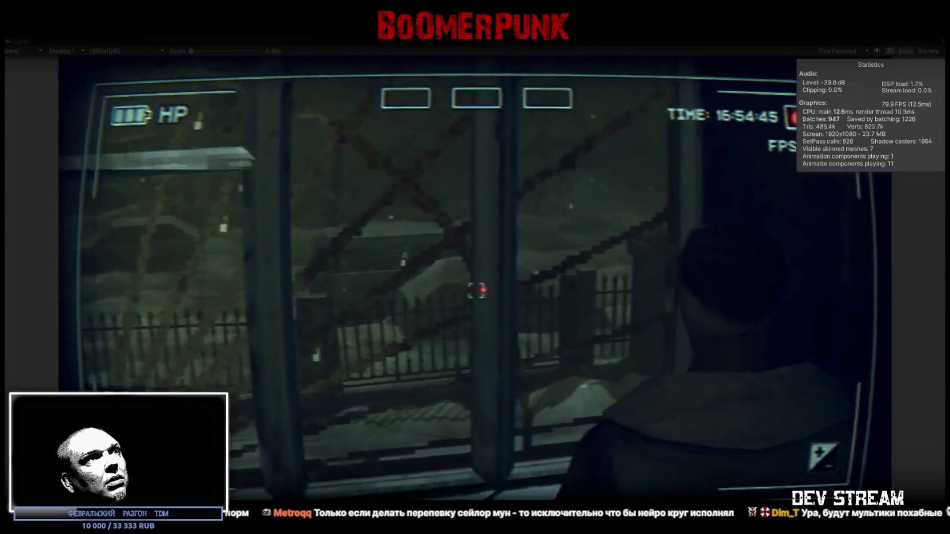
pyautogui.press('w')
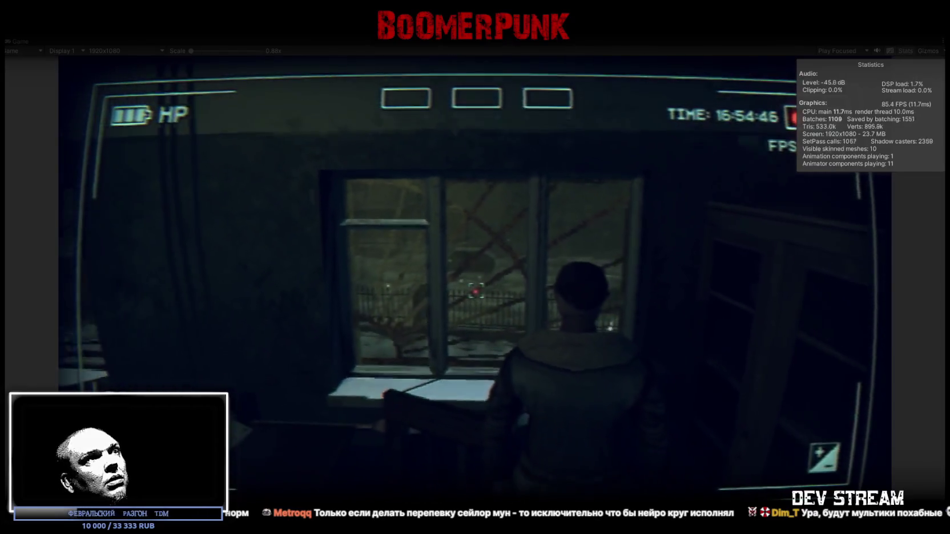
pyautogui.press('a')
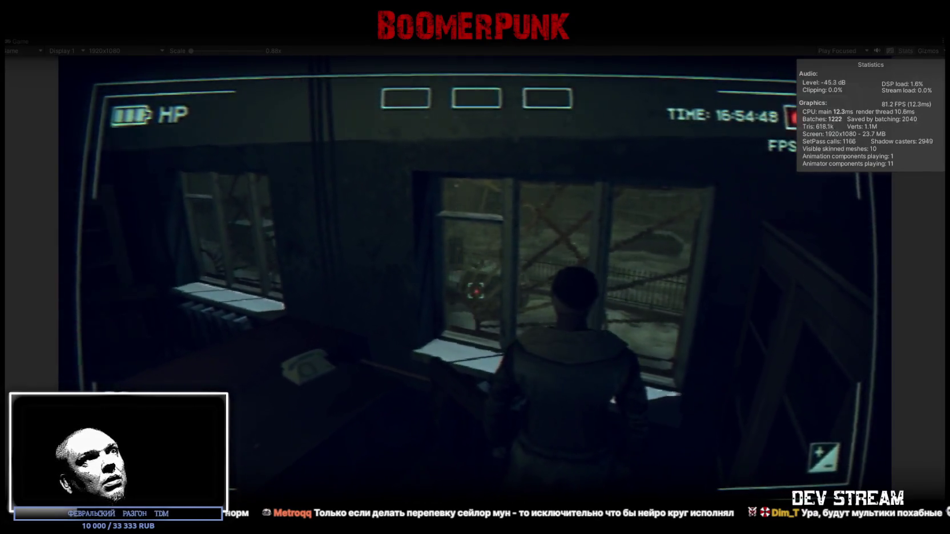
pyautogui.press('a')
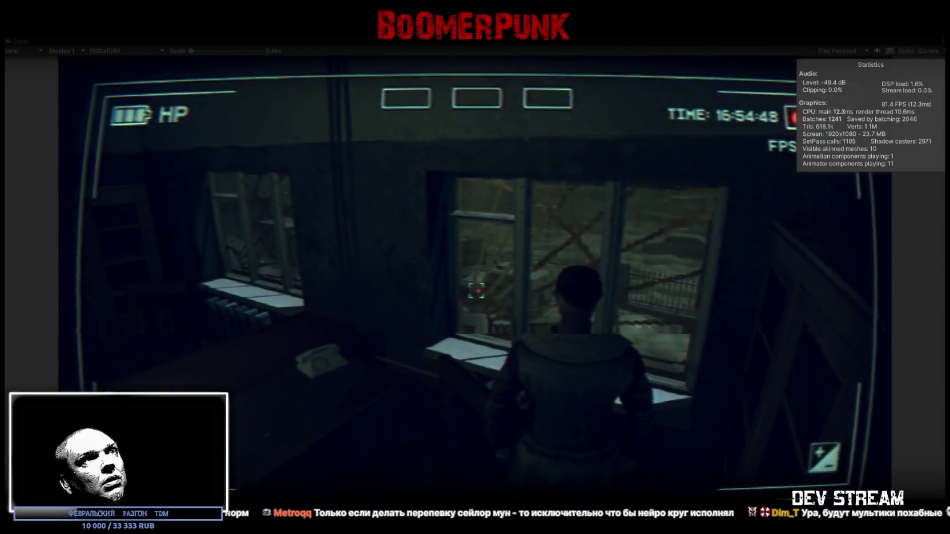
pyautogui.press('a')
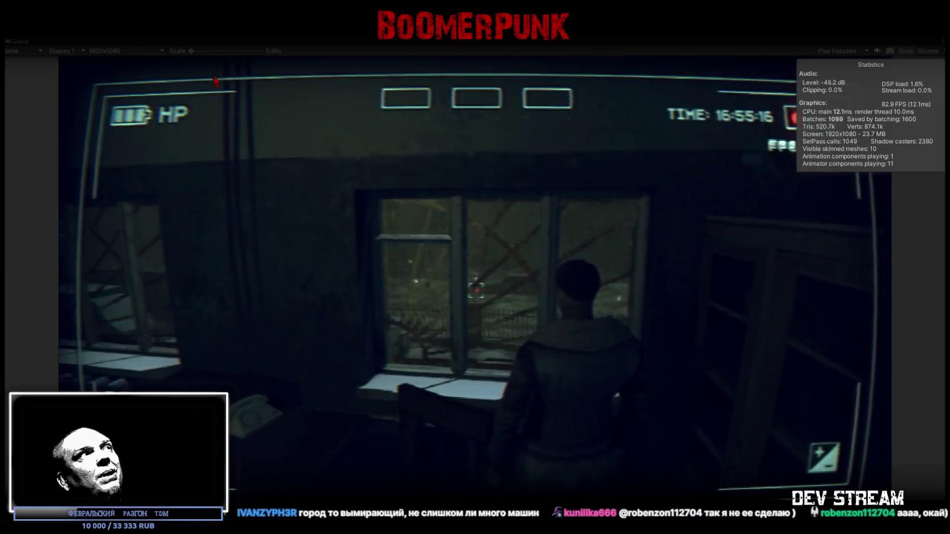
pyautogui.doubleClick(18, 40)
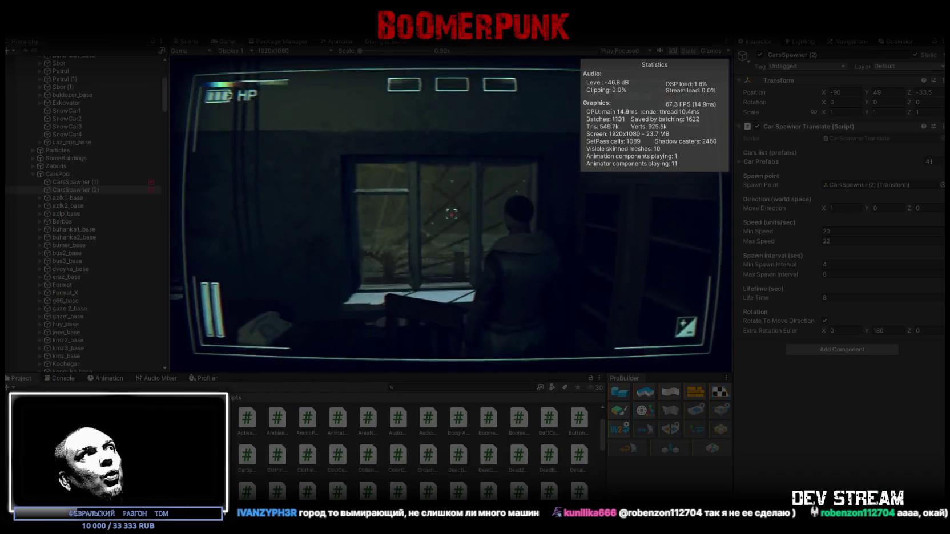
# - Glance at the town in the Scene view, then return to a full-size Game view
pyautogui.click(189, 41)
pyautogui.moveTo(603, 180)
pyautogui.mouseDown()
pyautogui.moveTo(819, 161)
pyautogui.moveTo(876, 147)
pyautogui.moveTo(595, 175)
pyautogui.moveTo(534, 149)
pyautogui.mouseUp()
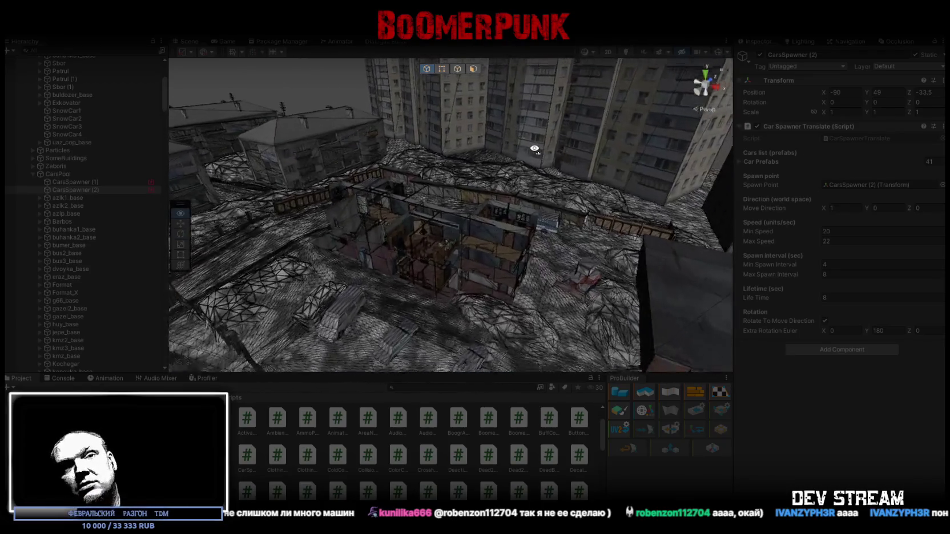
pyautogui.click(227, 42)
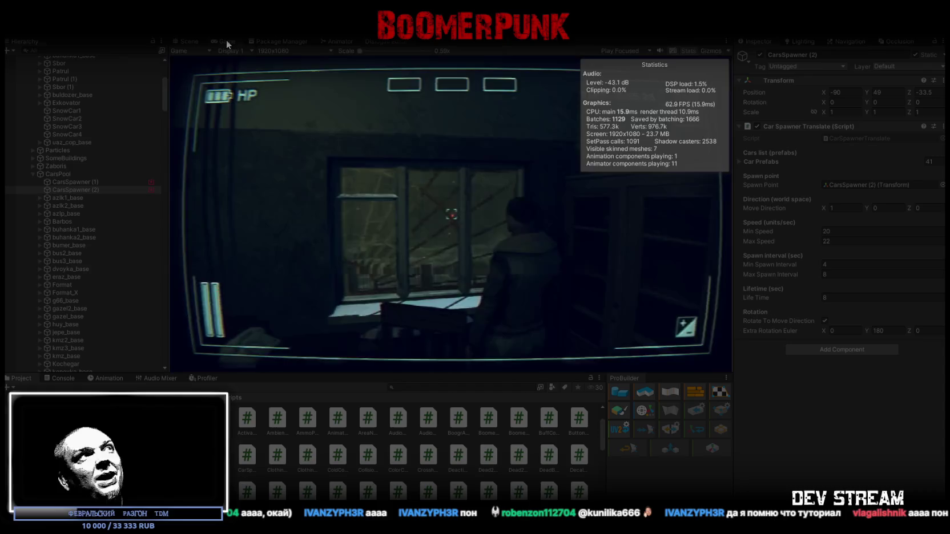
pyautogui.doubleClick(226, 40)
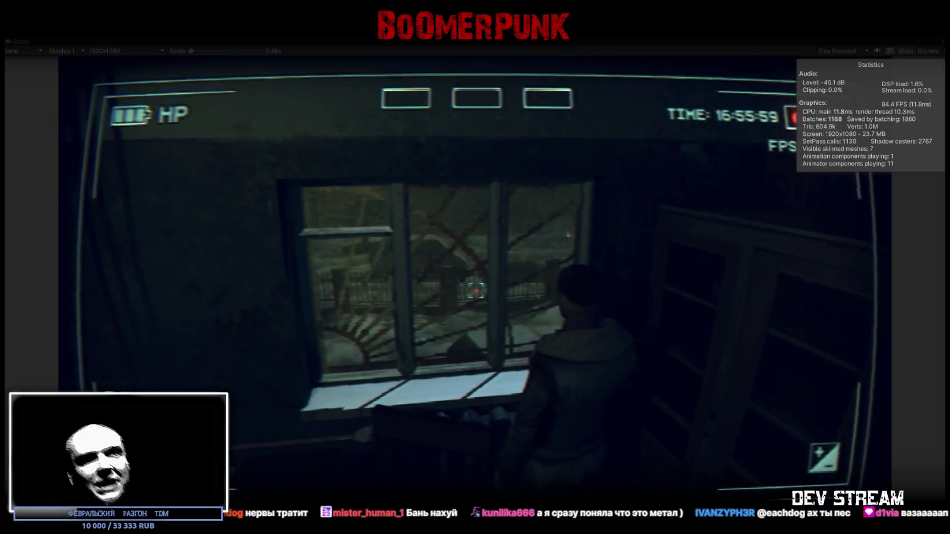
# - Walk the character from the window through the doorway and corridor to the service window
pyautogui.press('w')
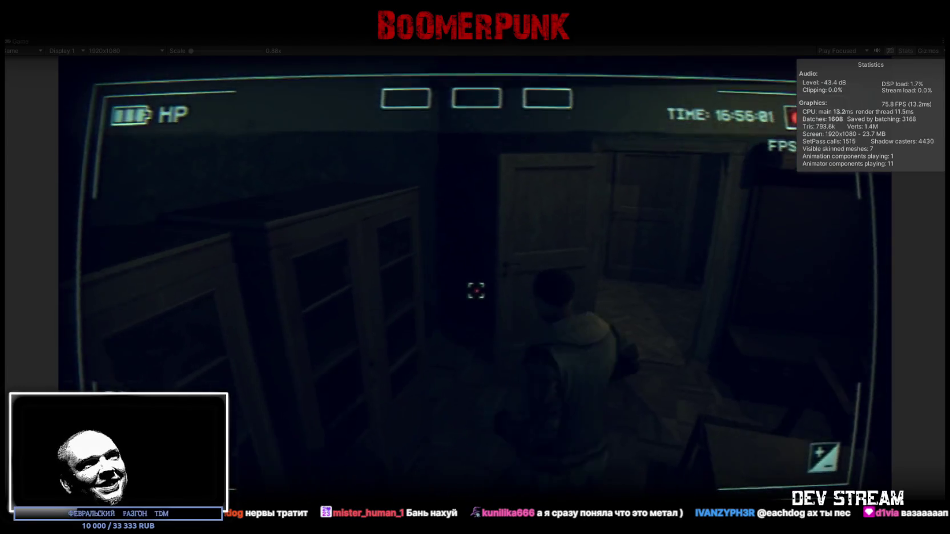
pyautogui.press('w')
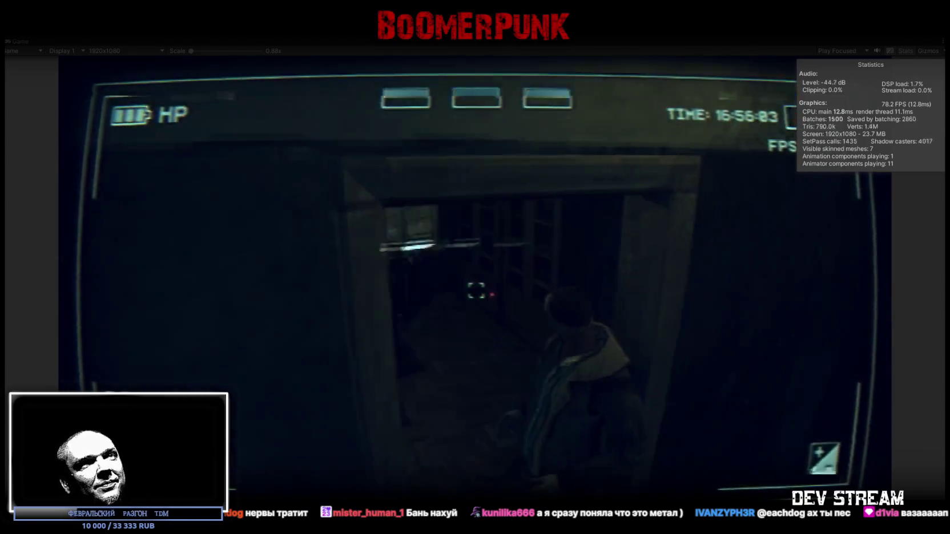
pyautogui.press('w')
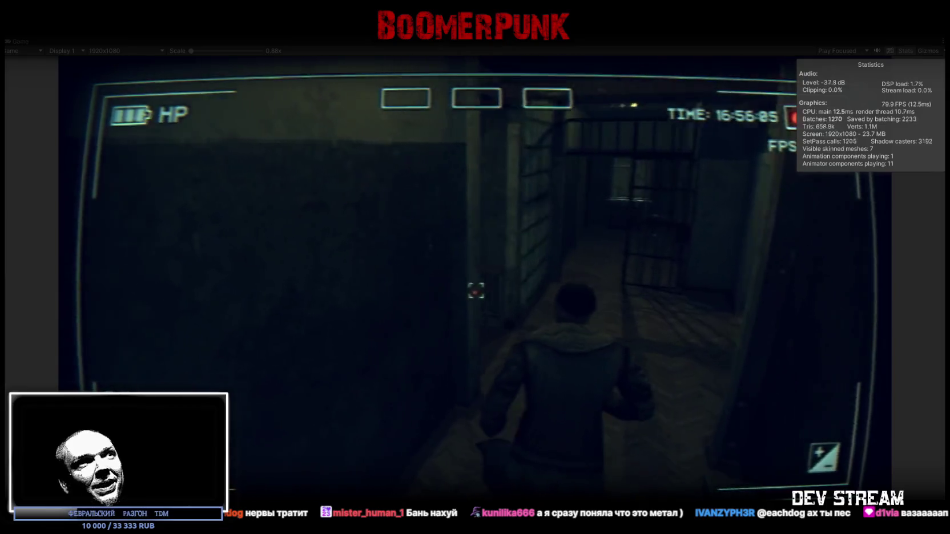
pyautogui.press('w')
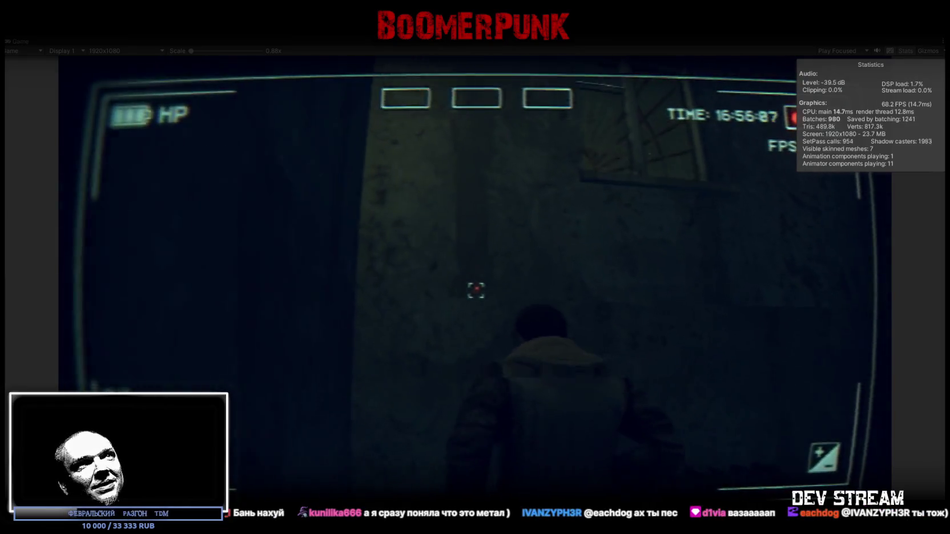
pyautogui.press('w')
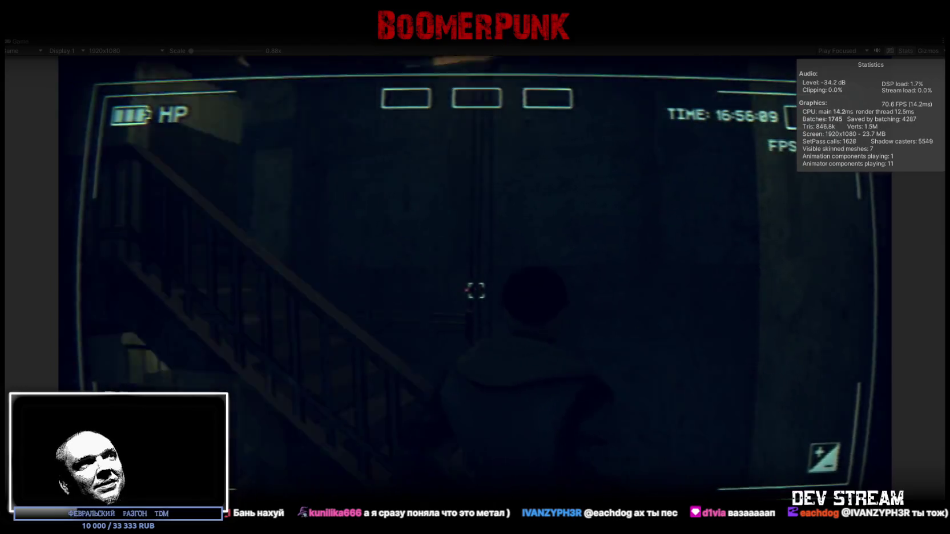
pyautogui.press('w')
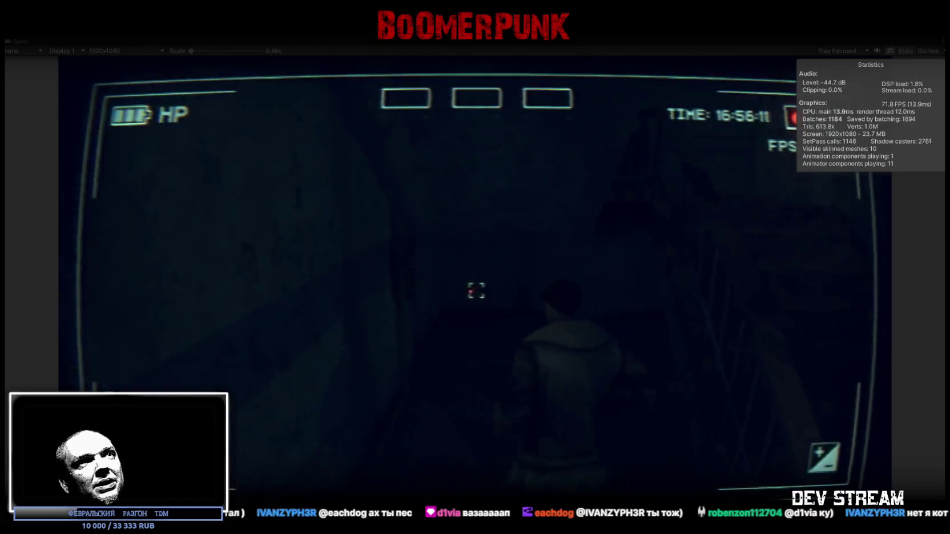
pyautogui.press('w')
pyautogui.press('w')
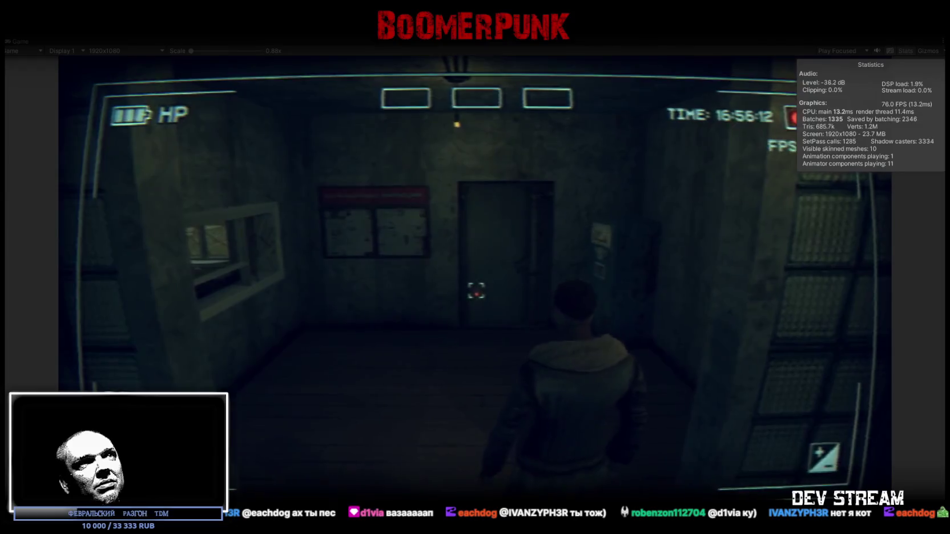
pyautogui.press('w')
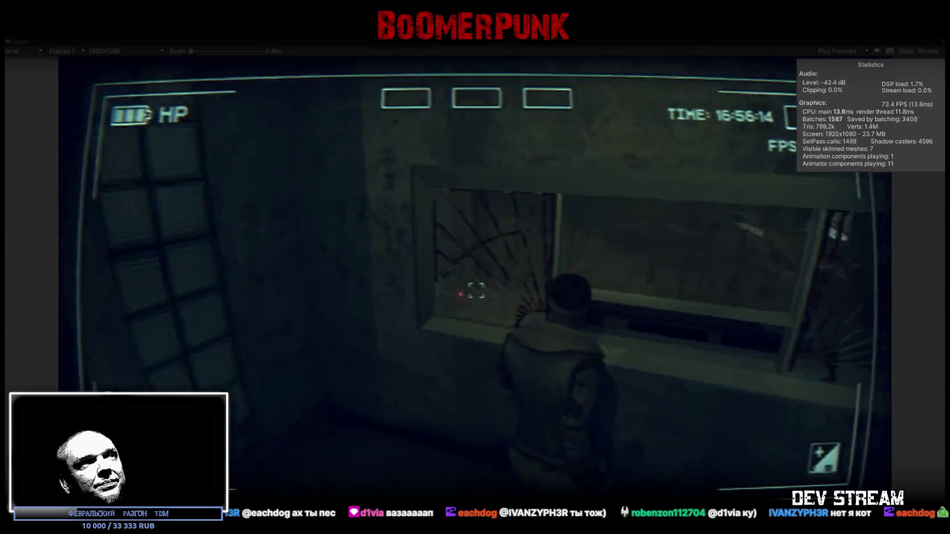
pyautogui.press('w')
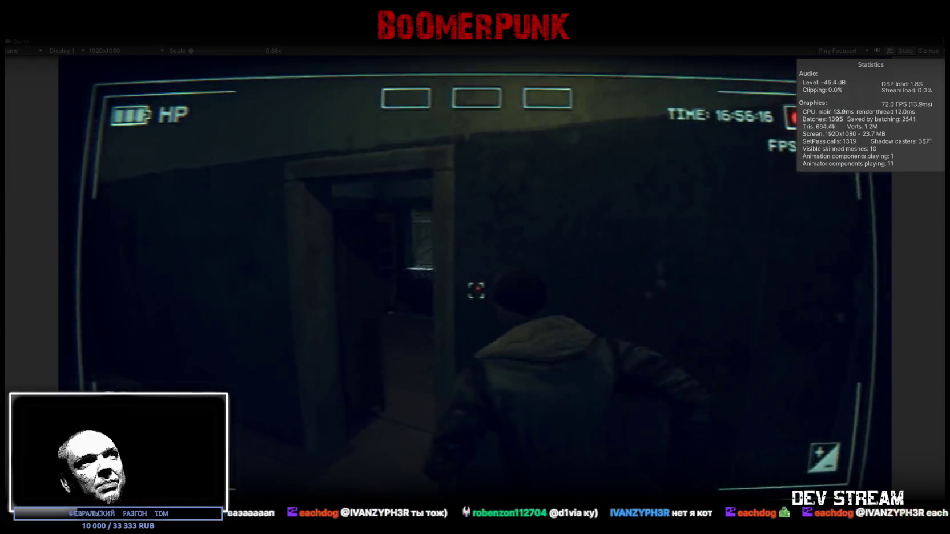
pyautogui.press('w')
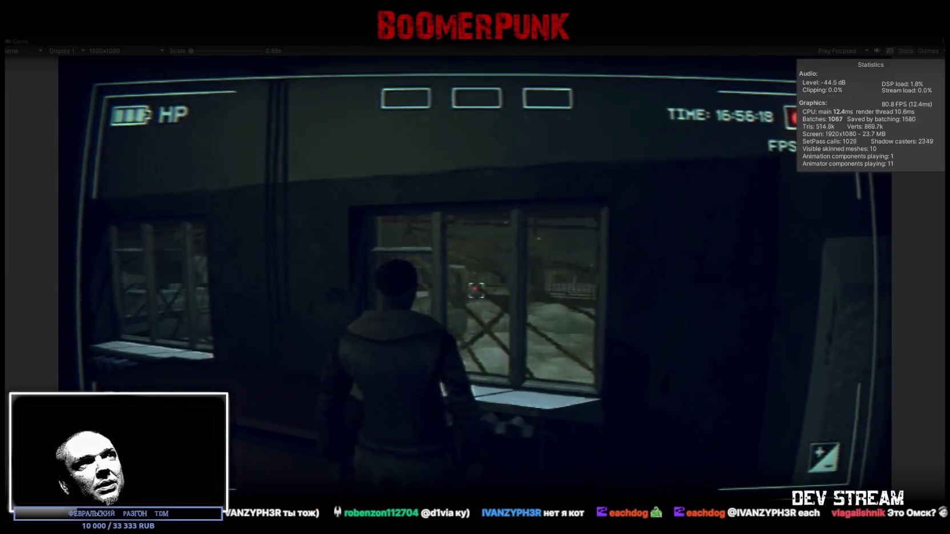
# - Walk the character along the snowy-view window row toward the corner stairs
pyautogui.press('w')
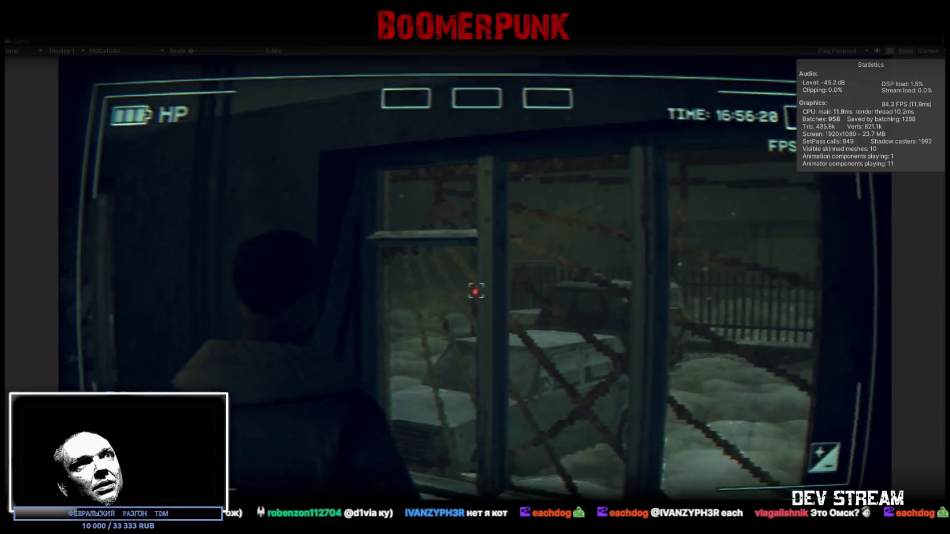
pyautogui.press('w')
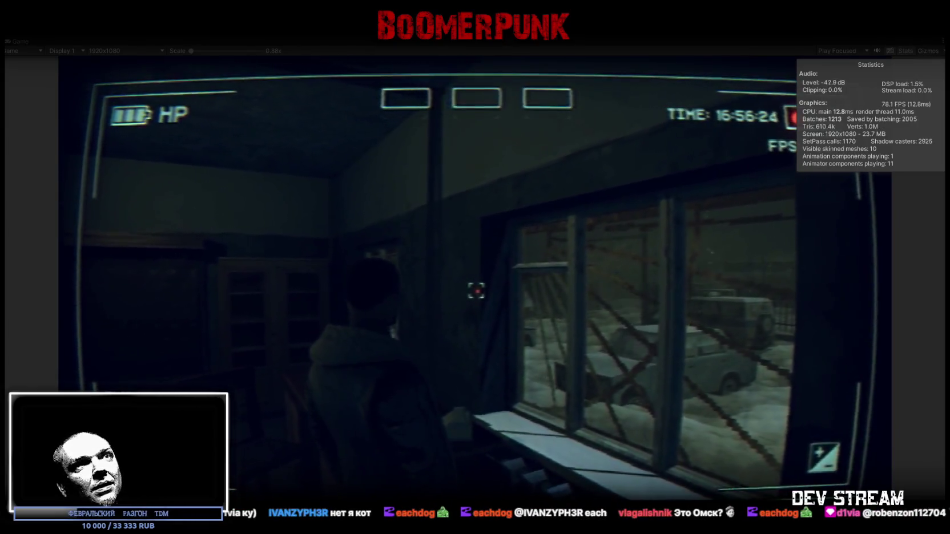
pyautogui.press('w')
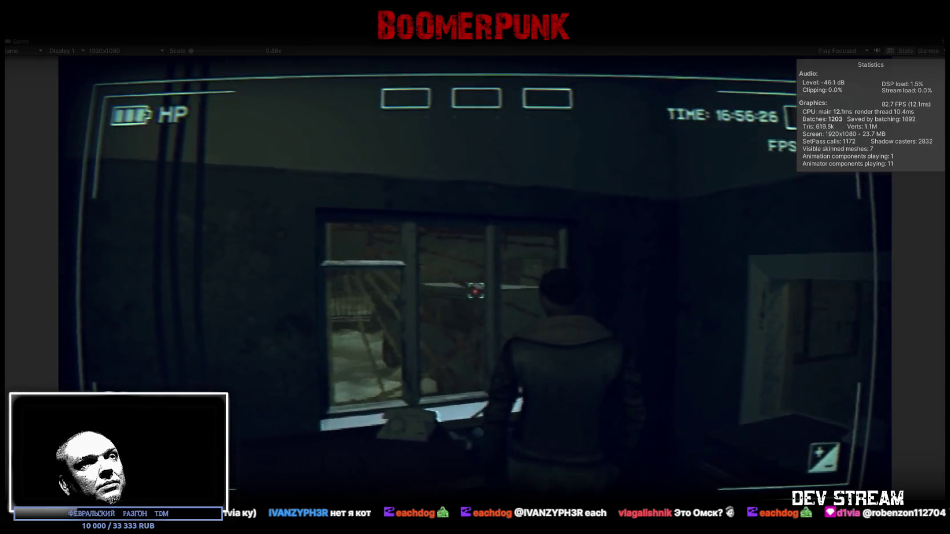
pyautogui.press('w')
pyautogui.press('w')
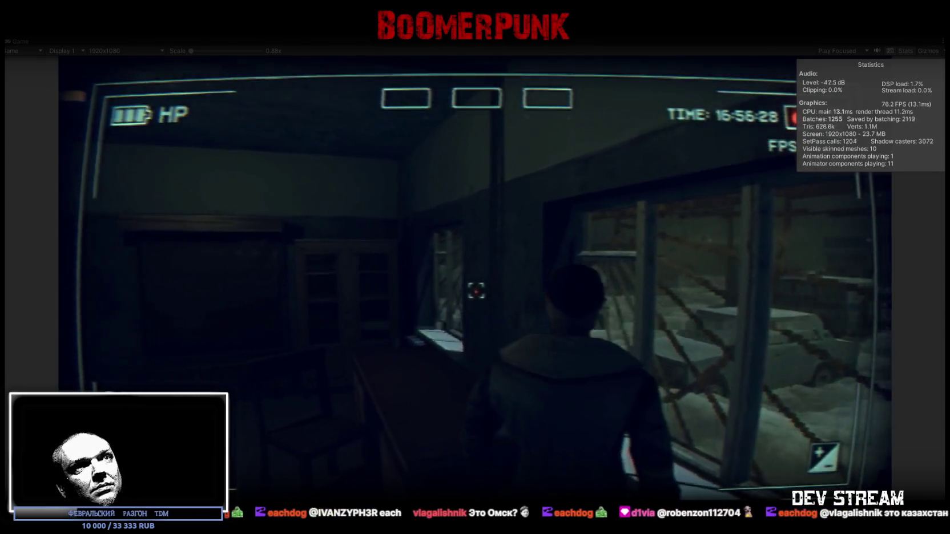
pyautogui.press('w')
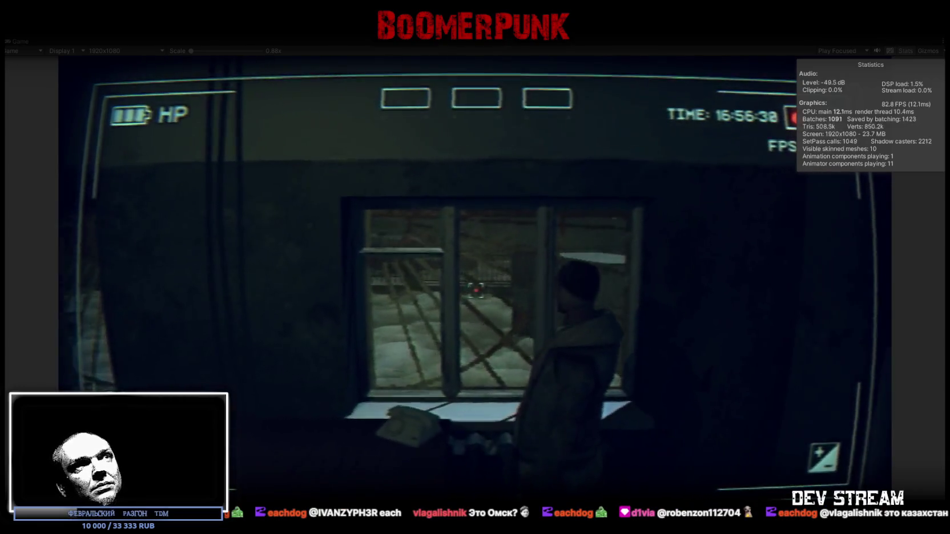
pyautogui.press('w')
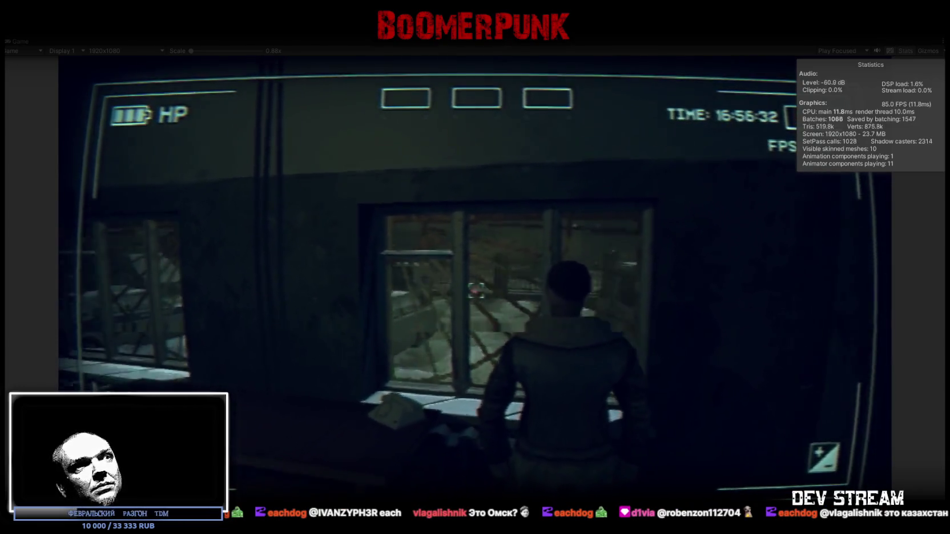
pyautogui.press('w')
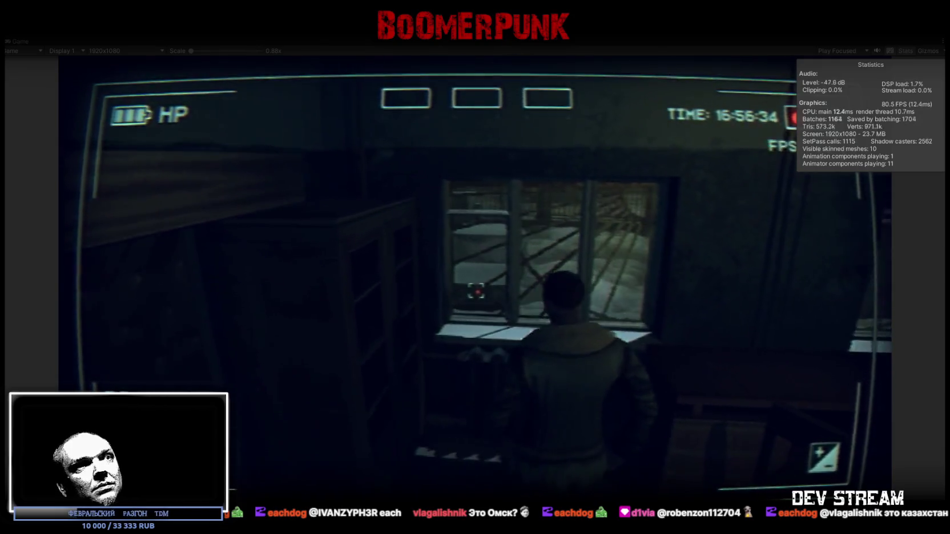
pyautogui.press('w')
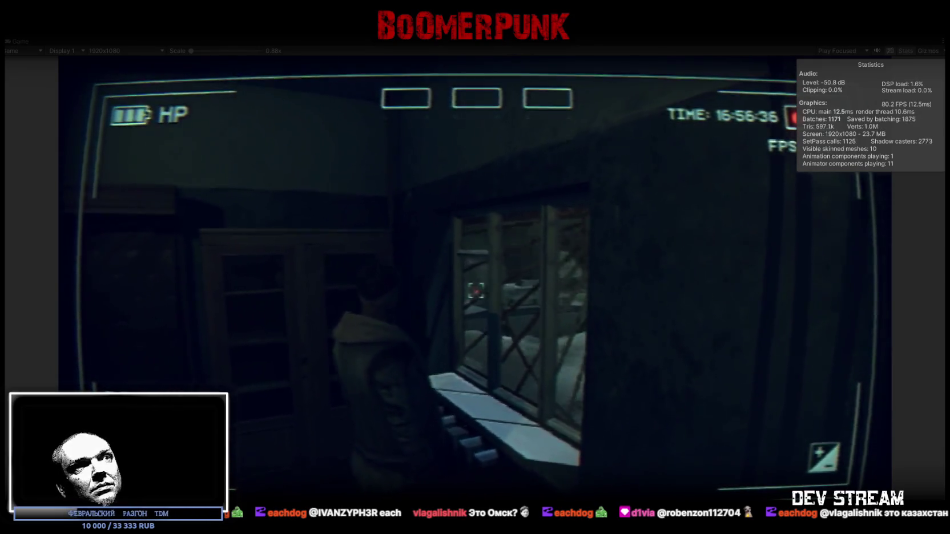
pyautogui.press('w')
# - Walk the character past the barred window and dark rooms into the barred-cell corridor
pyautogui.press('w')
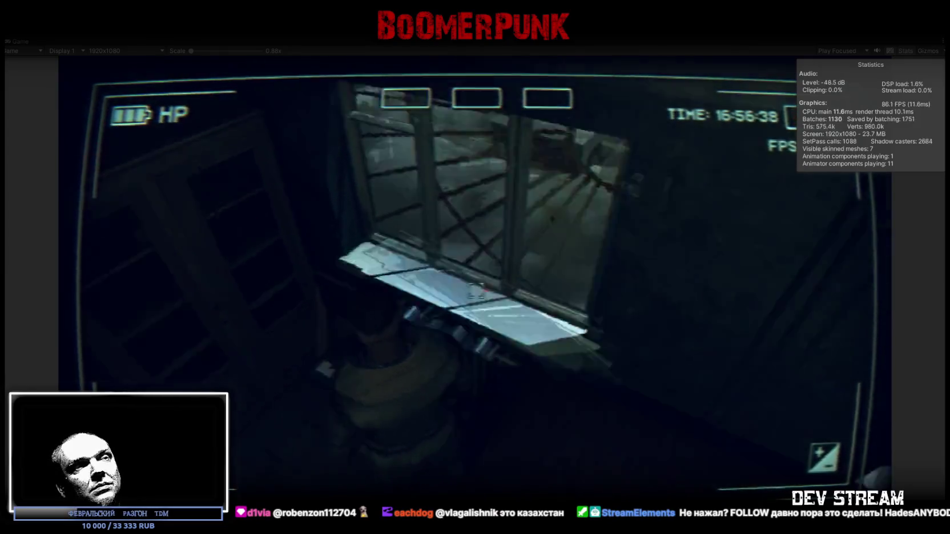
pyautogui.press('w')
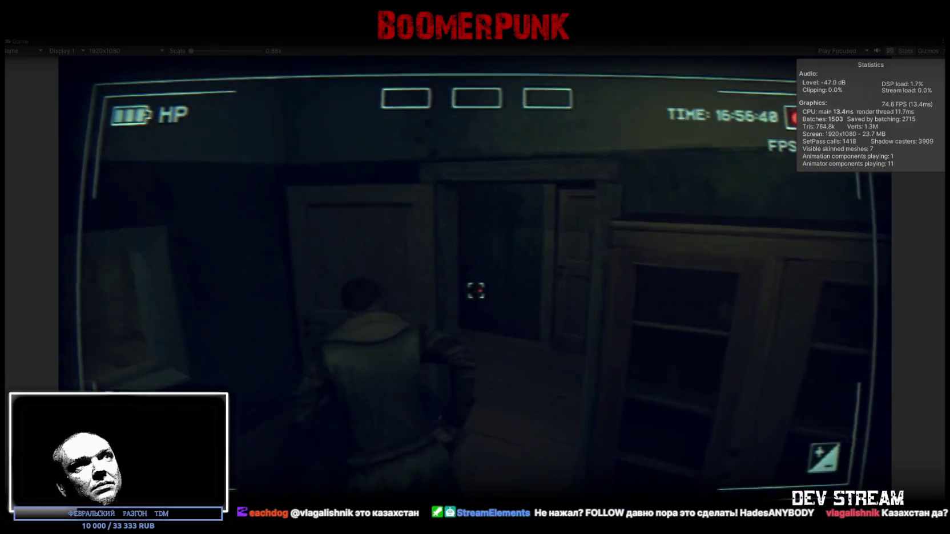
pyautogui.press('w')
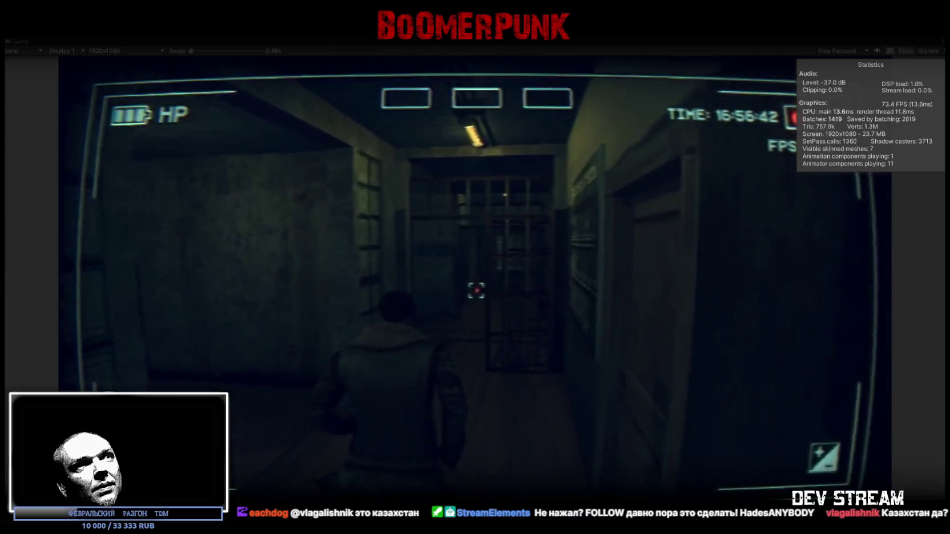
pyautogui.press('w')
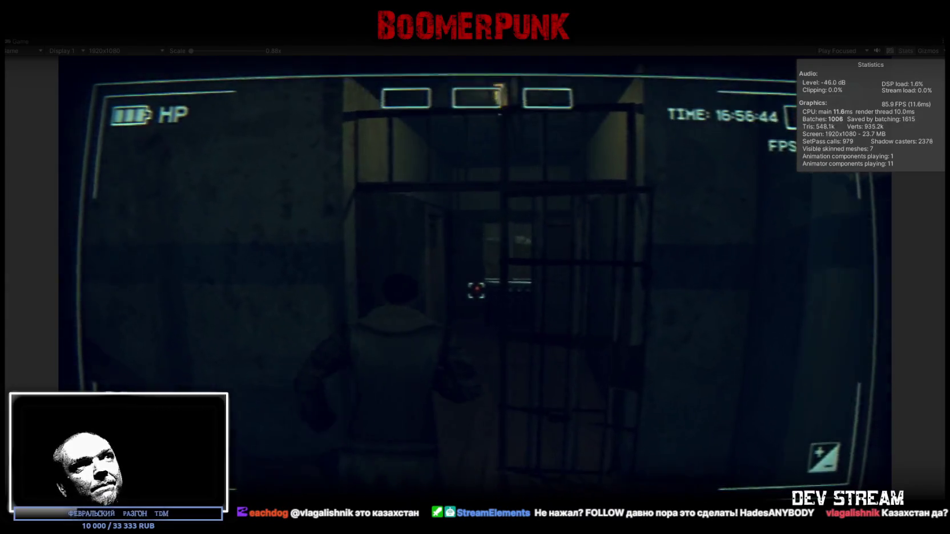
pyautogui.press('w')
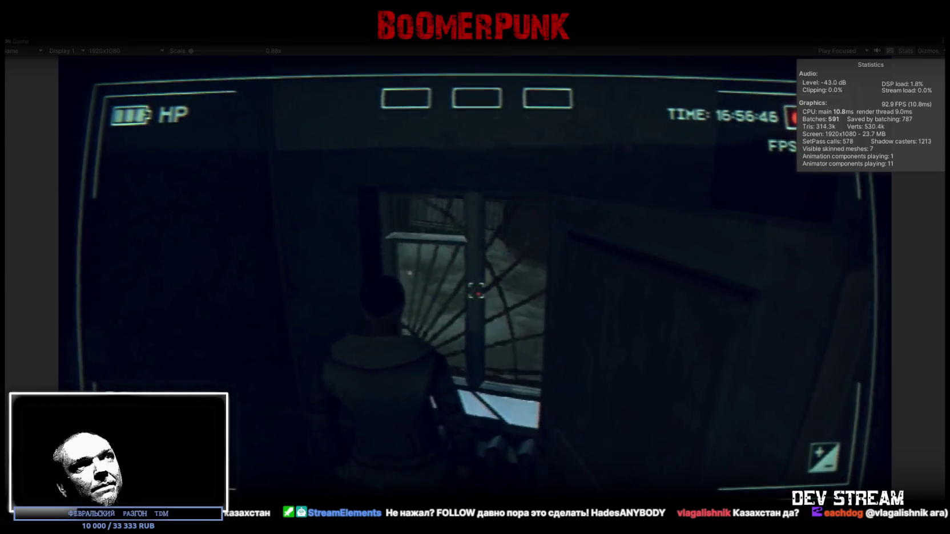
pyautogui.press('w')
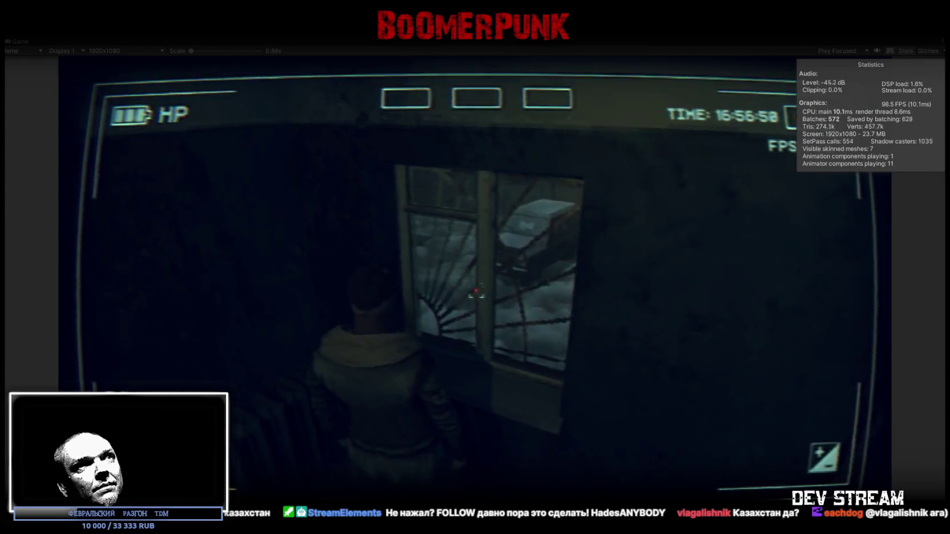
pyautogui.press('w')
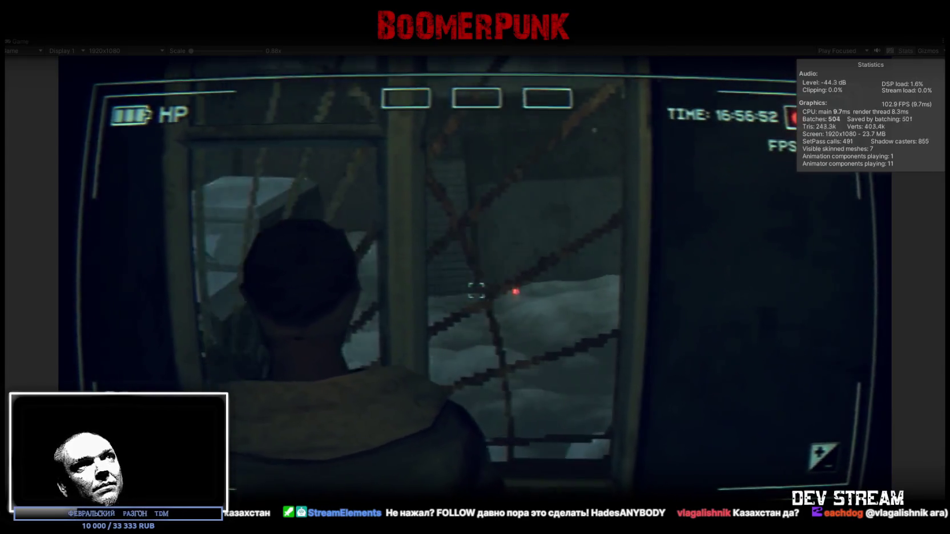
pyautogui.press('w')
pyautogui.press('w')
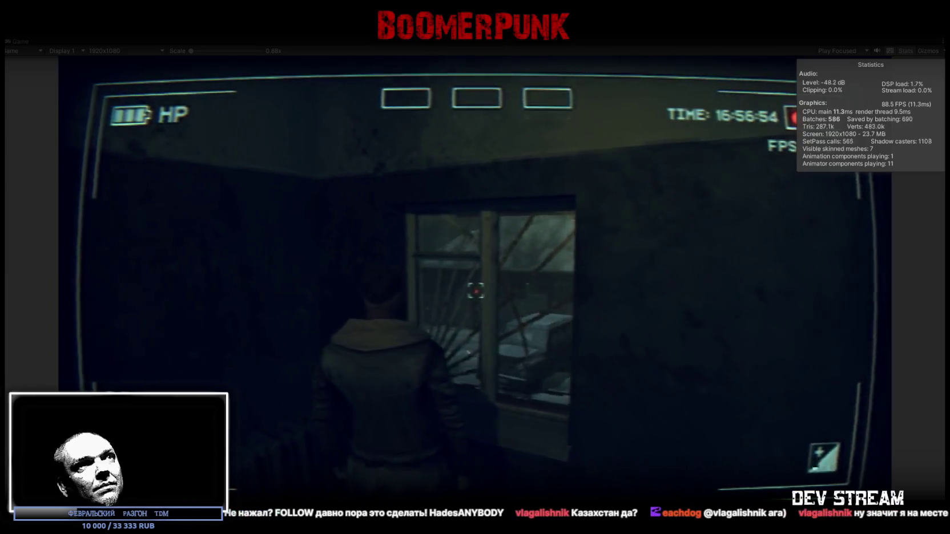
pyautogui.press('w')
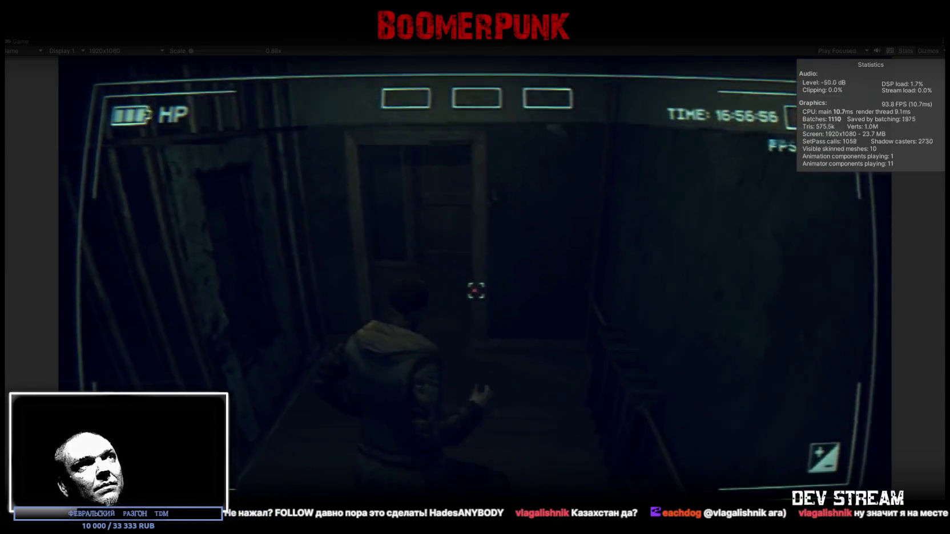
pyautogui.press('w')
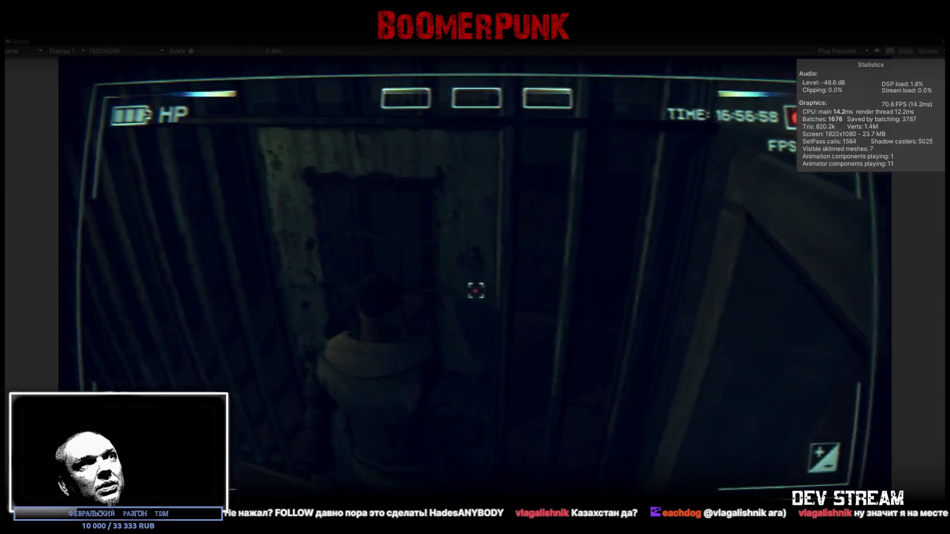
pyautogui.press('w')
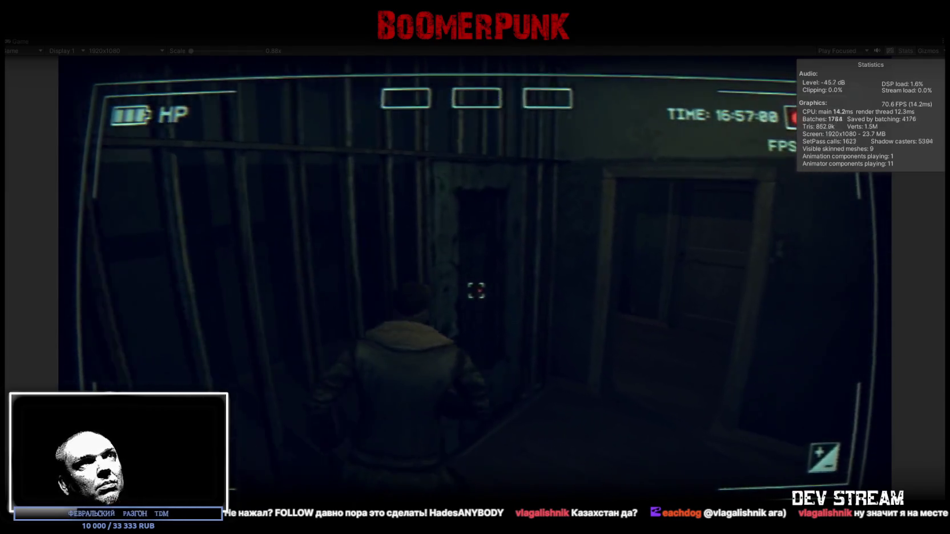
pyautogui.press('w')
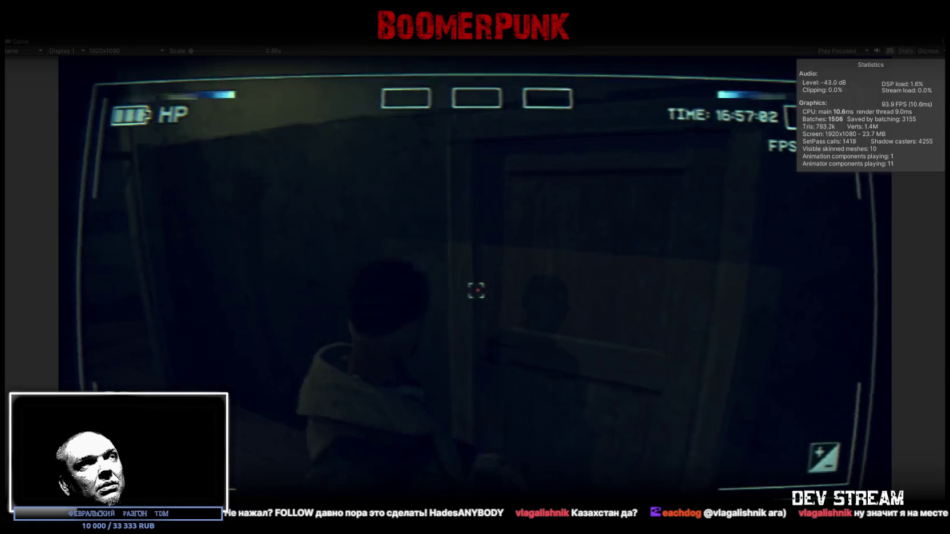
pyautogui.press('w')
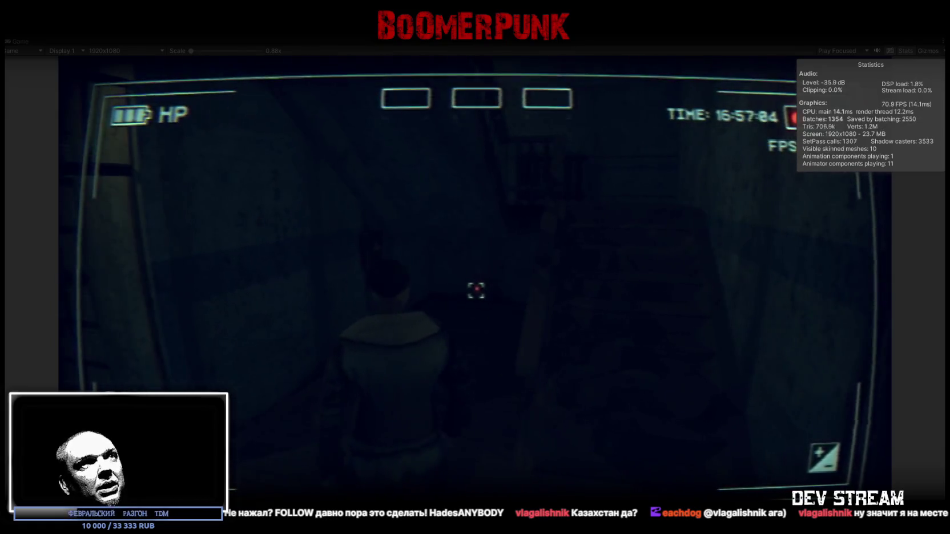
pyautogui.press('w')
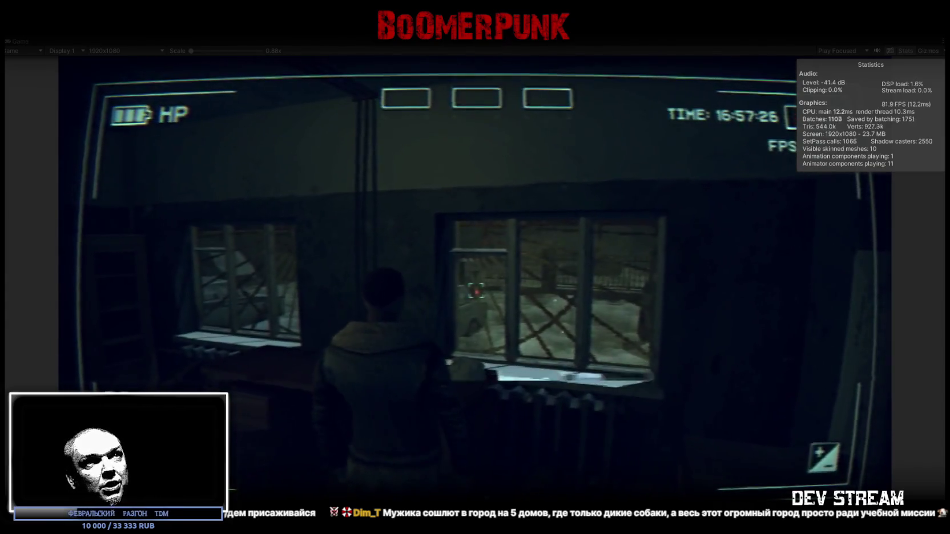
# - Walk the character through the doorway and down the dark corridor to the barred window
pyautogui.press('w')
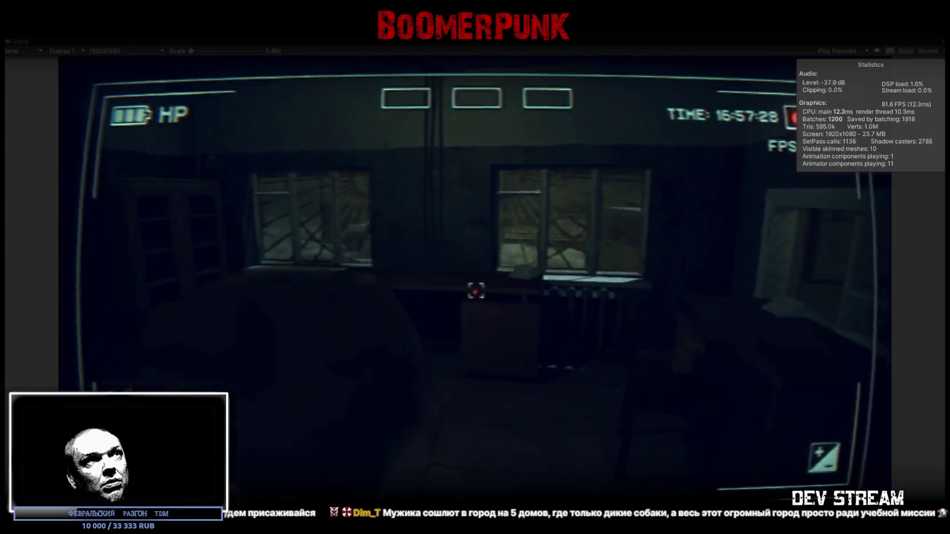
pyautogui.press('w')
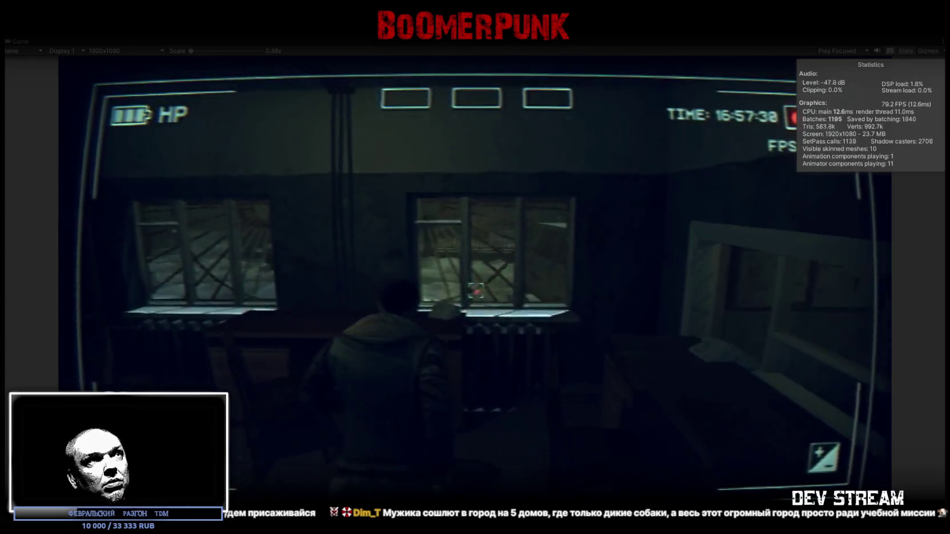
pyautogui.press('w')
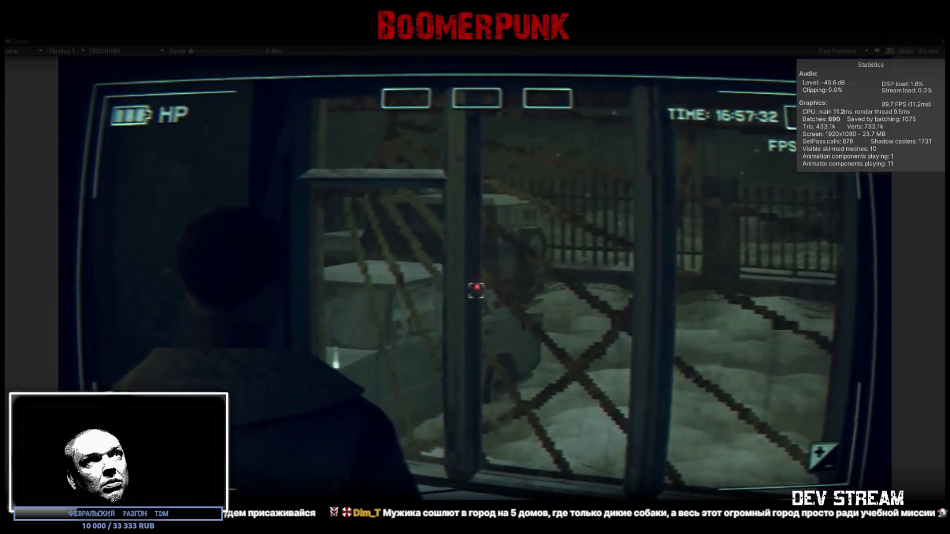
pyautogui.press('w')
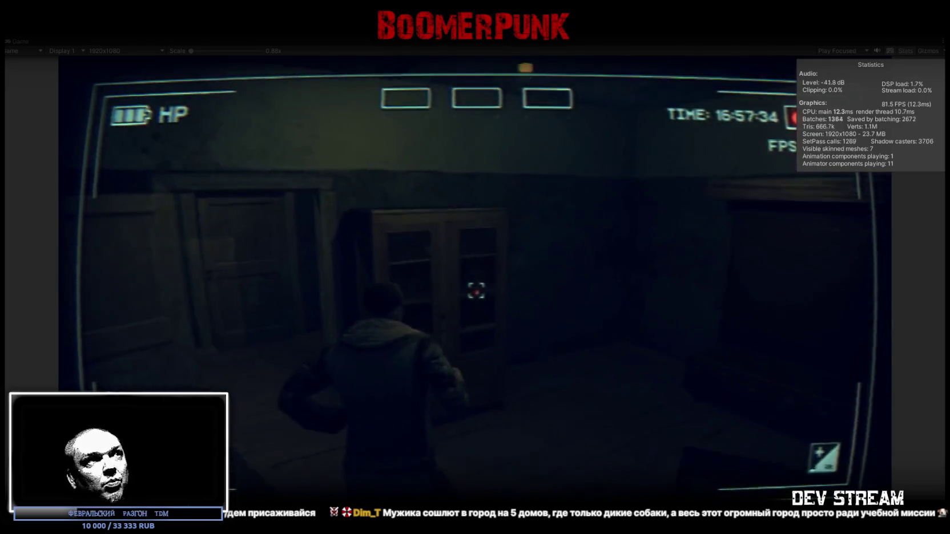
pyautogui.press('w')
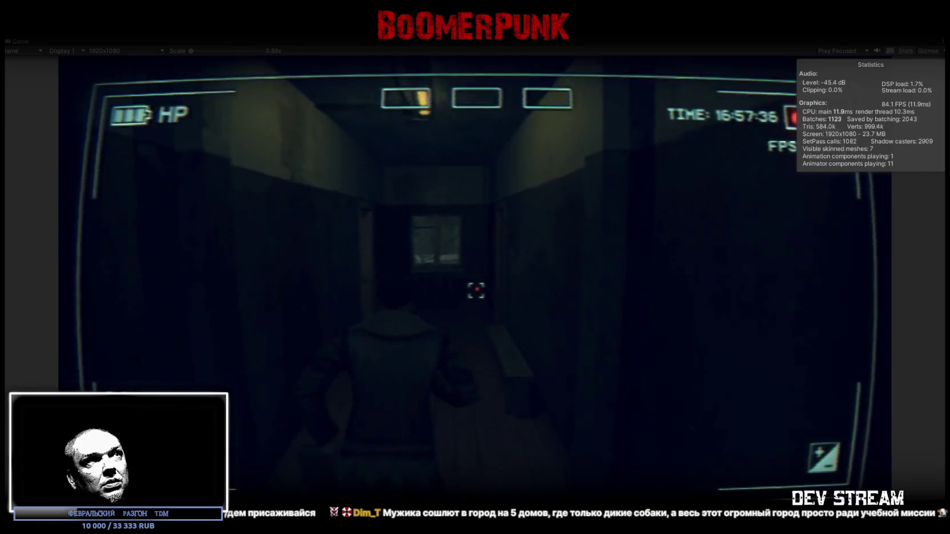
pyautogui.press('w')
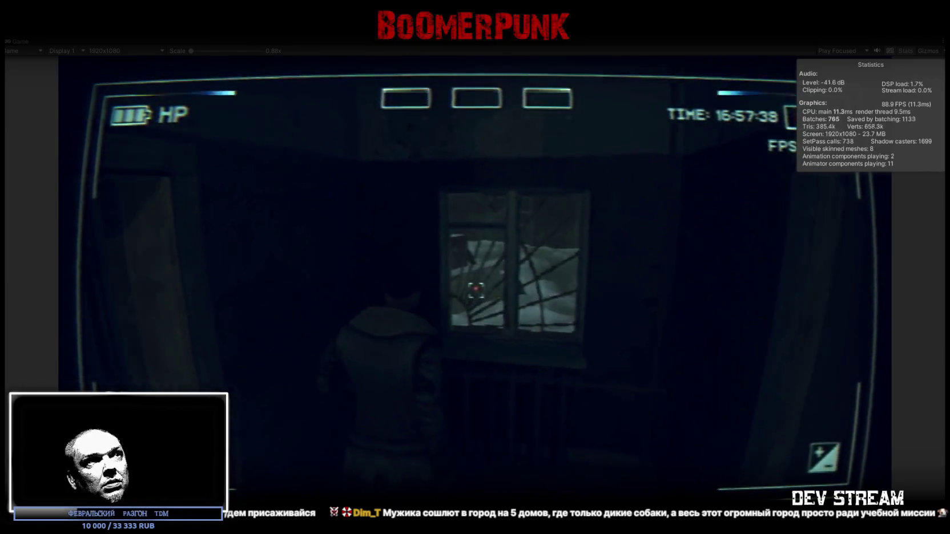
pyautogui.press('w')
pyautogui.press('w')
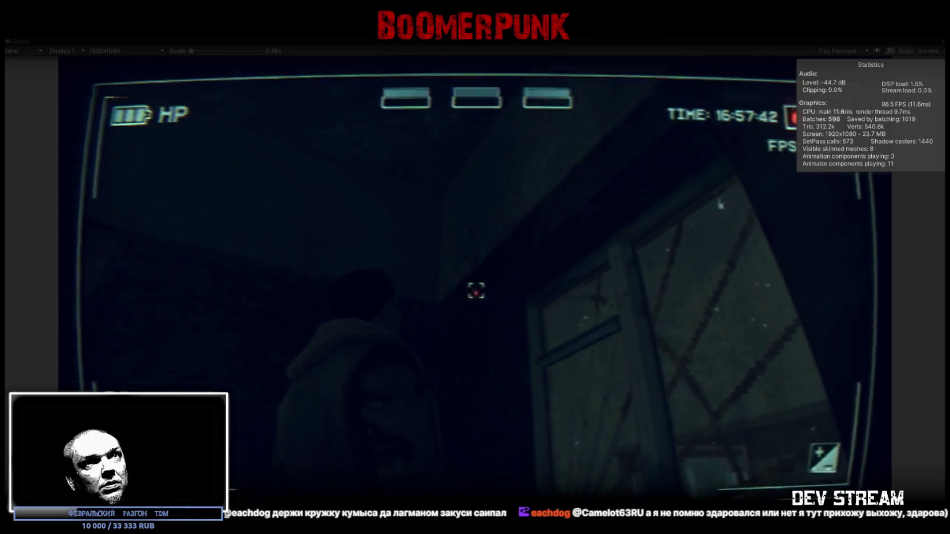
# - Walk out toward the snowy night, into the wooden-stall room, and open the in-game notepad menu
pyautogui.press('a')
pyautogui.press('w')
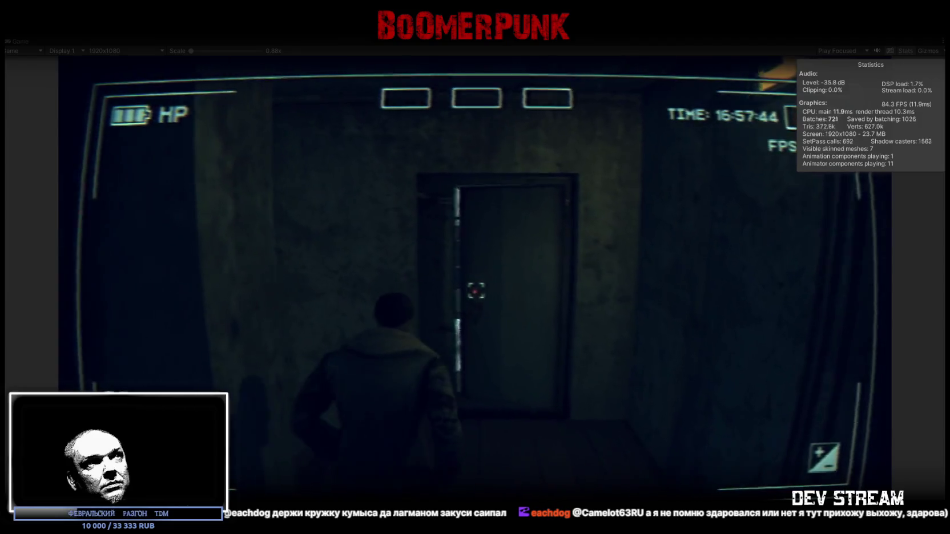
pyautogui.press('w')
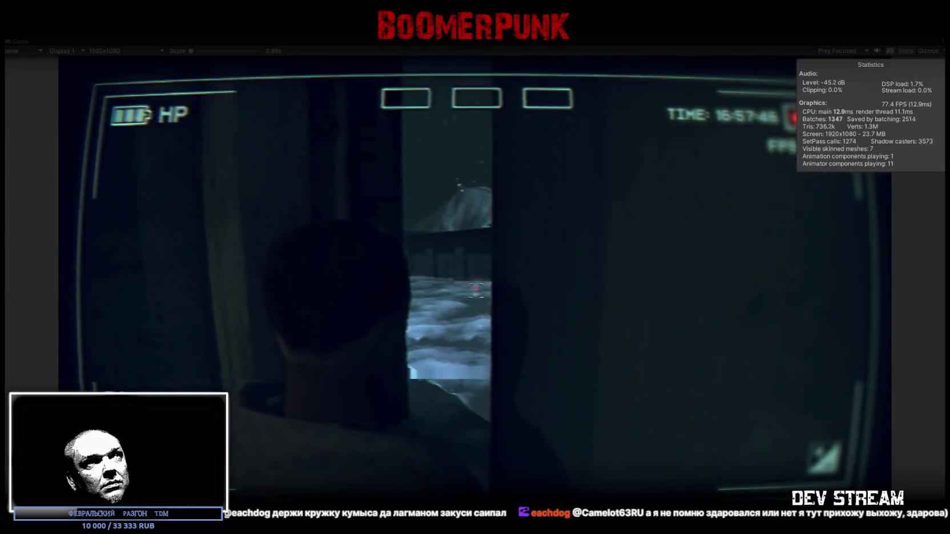
pyautogui.press('w')
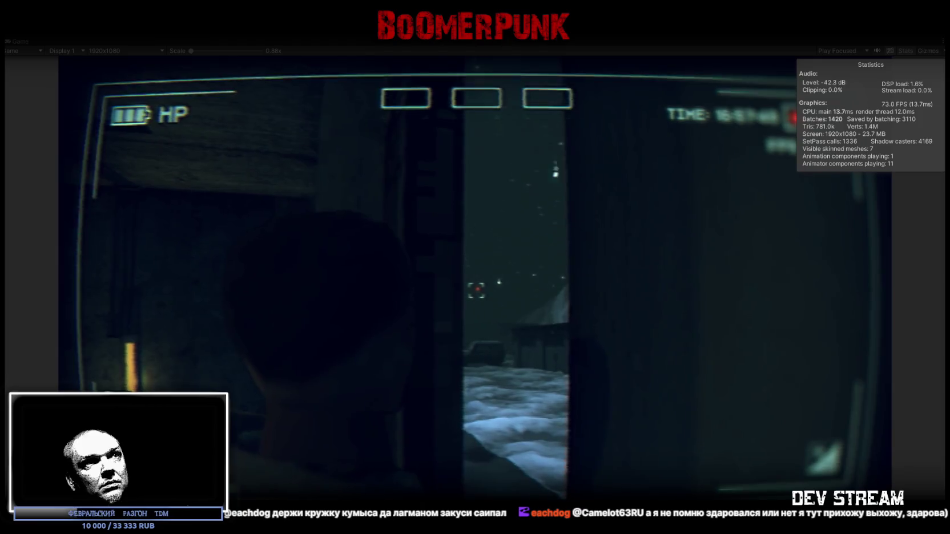
pyautogui.press('w')
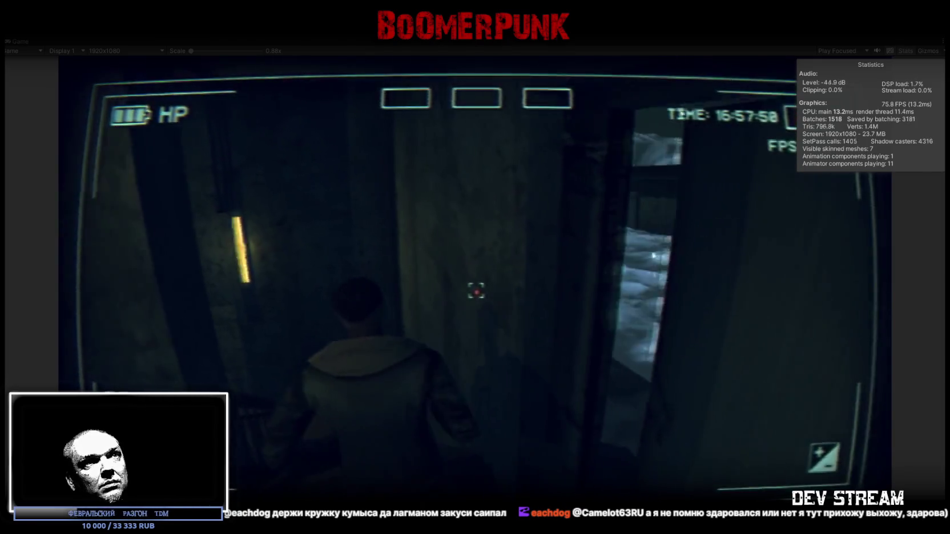
pyautogui.press('w')
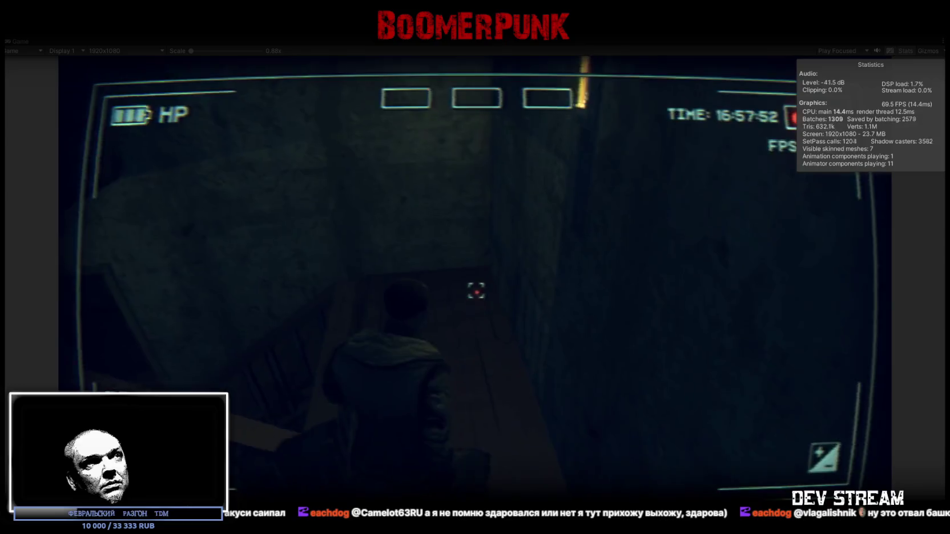
pyautogui.press('w')
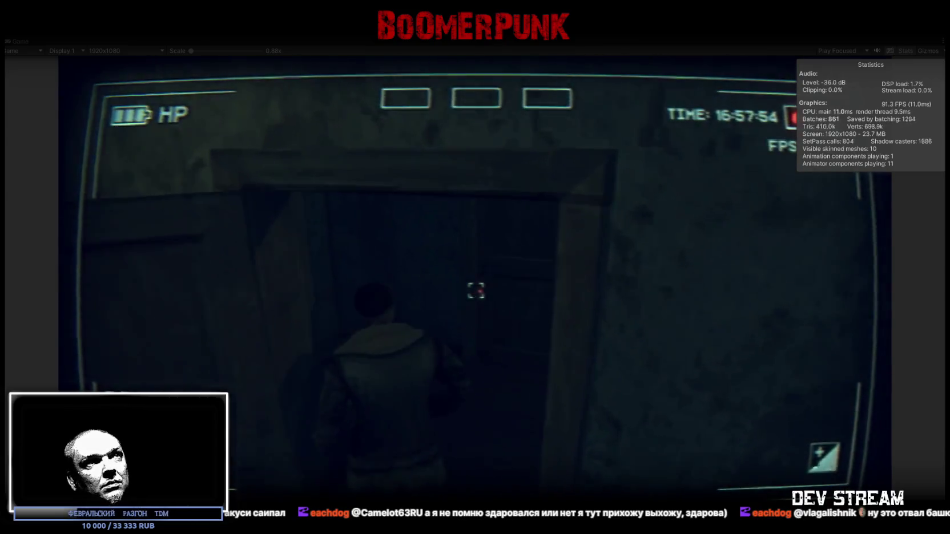
pyautogui.press('w')
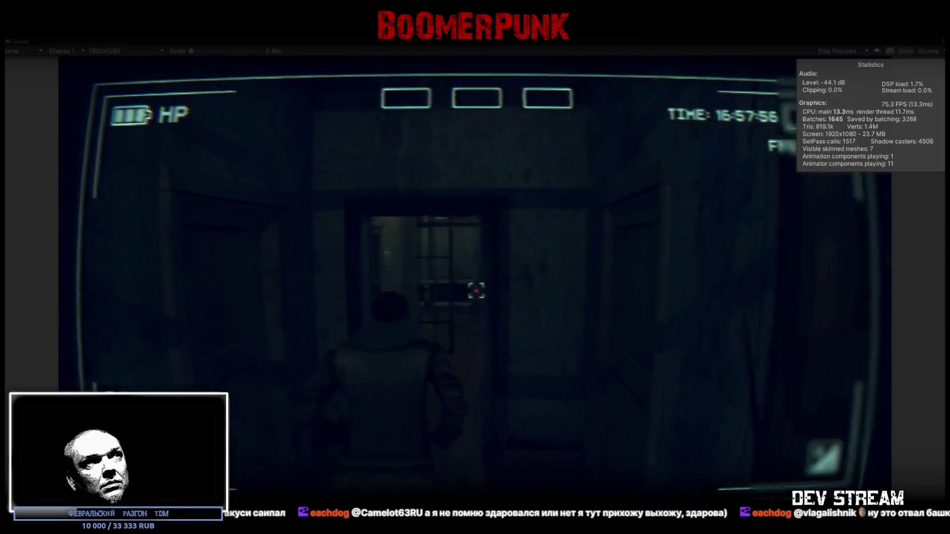
pyautogui.press('w')
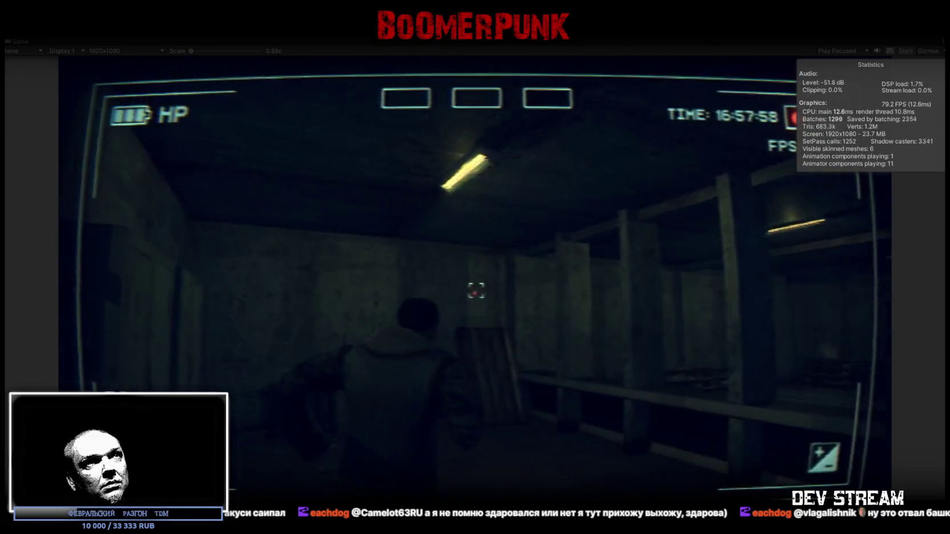
pyautogui.press('Escape')
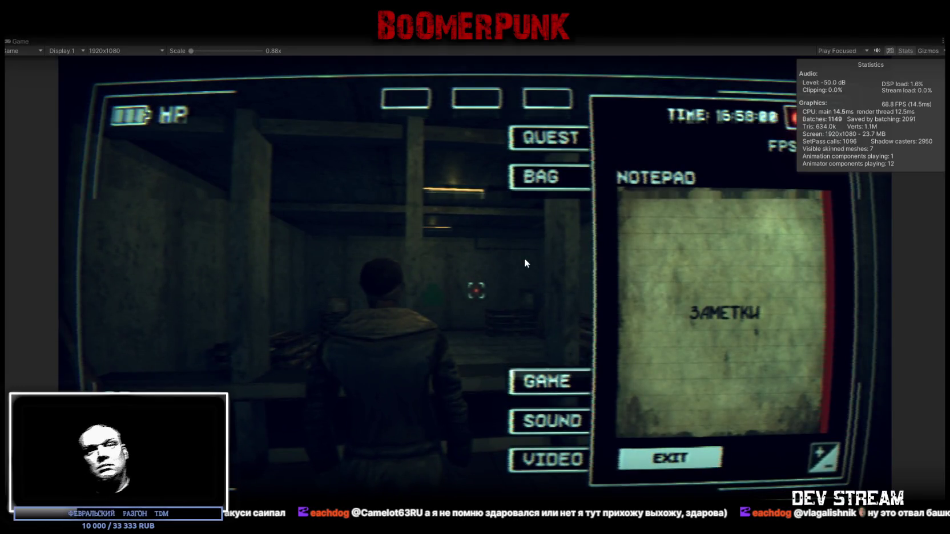
# - Stop Play mode with Ctrl+P to return to the Scene view of the apartment blocks
pyautogui.hotkey('ctrl', 'p')
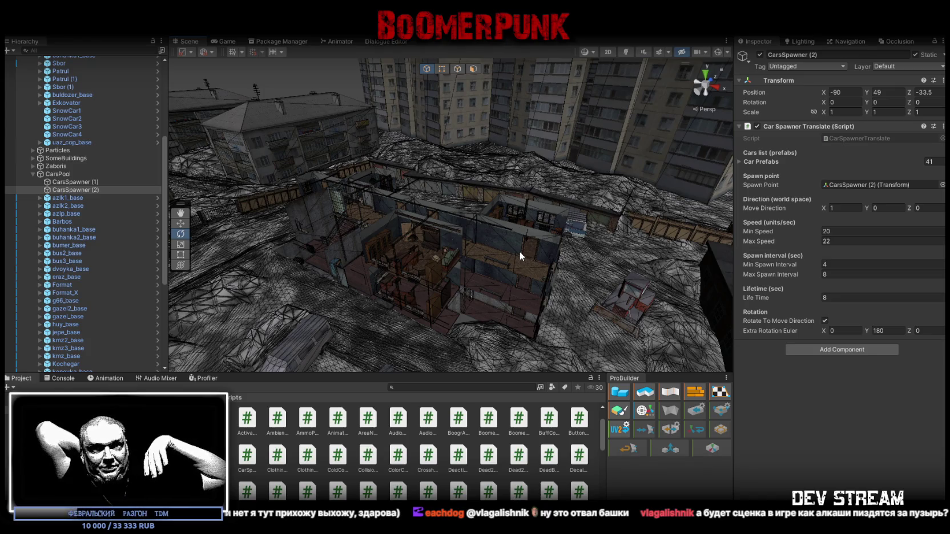
# - Orbit toward the apartment blocks, then select CarsSpawner (1) plus CarsSpawner (2) in the Hierarchy
pyautogui.press('f')
pyautogui.moveTo(277, 202)
pyautogui.mouseDown()
pyautogui.moveTo(538, 206)
pyautogui.moveTo(590, 235)
pyautogui.moveTo(613, 226)
pyautogui.moveTo(265, 259)
pyautogui.moveTo(518, 280)
pyautogui.moveTo(316, 256)
pyautogui.moveTo(413, 269)
pyautogui.moveTo(671, 236)
pyautogui.mouseUp()
pyautogui.scroll(5, 667, 234)
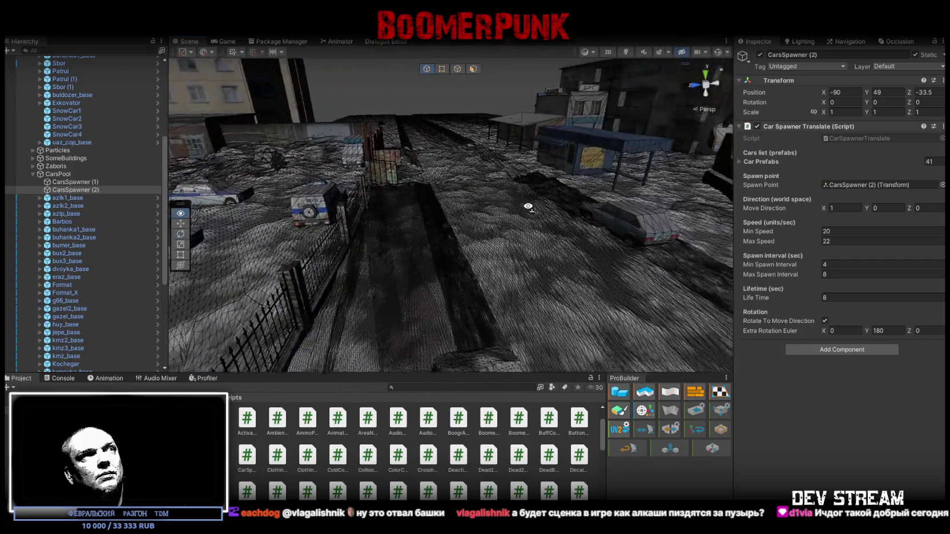
pyautogui.click(92, 182)
pyautogui.click(91, 196)
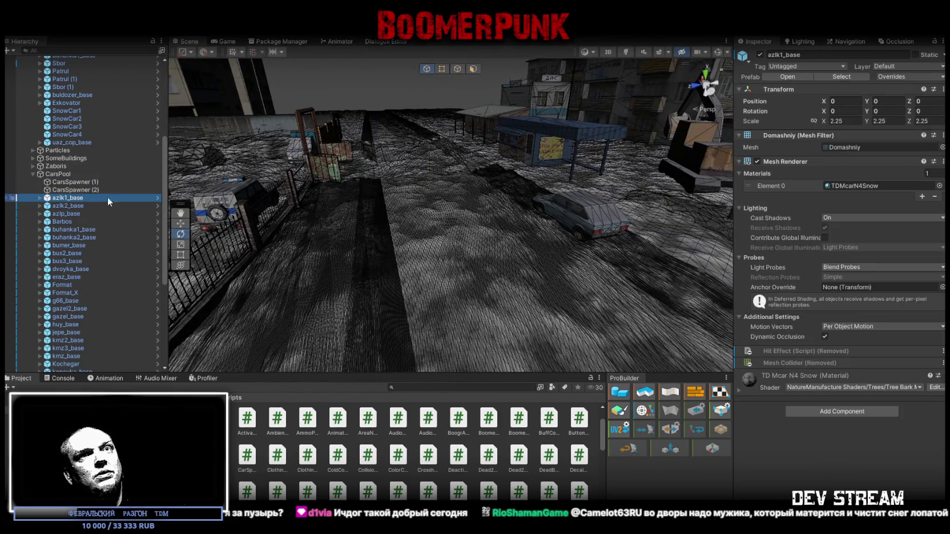
pyautogui.click(88, 189)
pyautogui.click(92, 182)
pyautogui.click(95, 190)
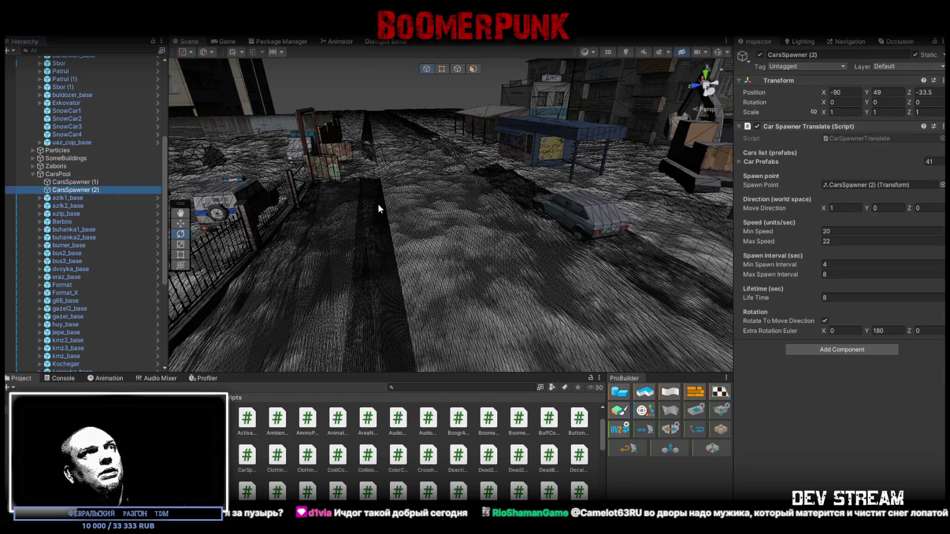
pyautogui.click(91, 183)
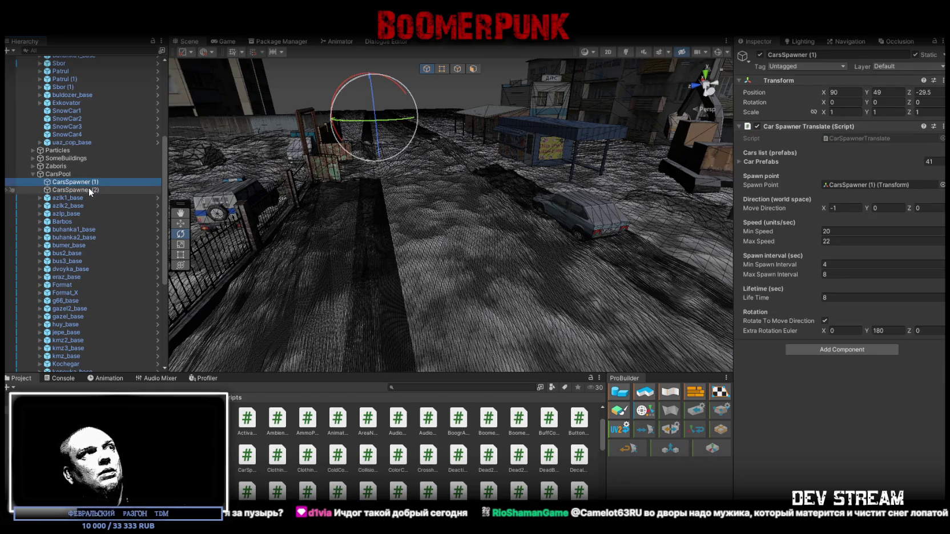
pyautogui.keyDown('ctrl'); pyautogui.click(88, 190); pyautogui.keyUp('ctrl')
# - Set both spawners' Min Speed to 16, Max Speed to 18 and Min Spawn Interval to 5
pyautogui.click(849, 232)
pyautogui.write('16')
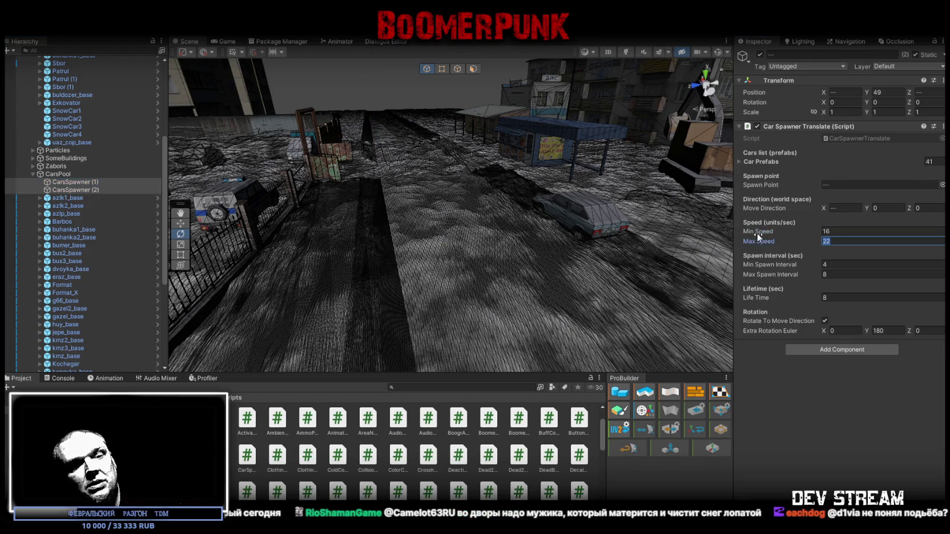
pyautogui.write('8')
pyautogui.moveTo(685, 216)
pyautogui.mouseDown()
pyautogui.moveTo(475, 218)
pyautogui.moveTo(679, 235)
pyautogui.moveTo(517, 204)
pyautogui.mouseUp()
pyautogui.click(848, 264)
pyautogui.write('5')
# - Orbit down over the parked cars and select the Patrul police car
pyautogui.moveTo(392, 162); pyautogui.dragTo(396, 160)
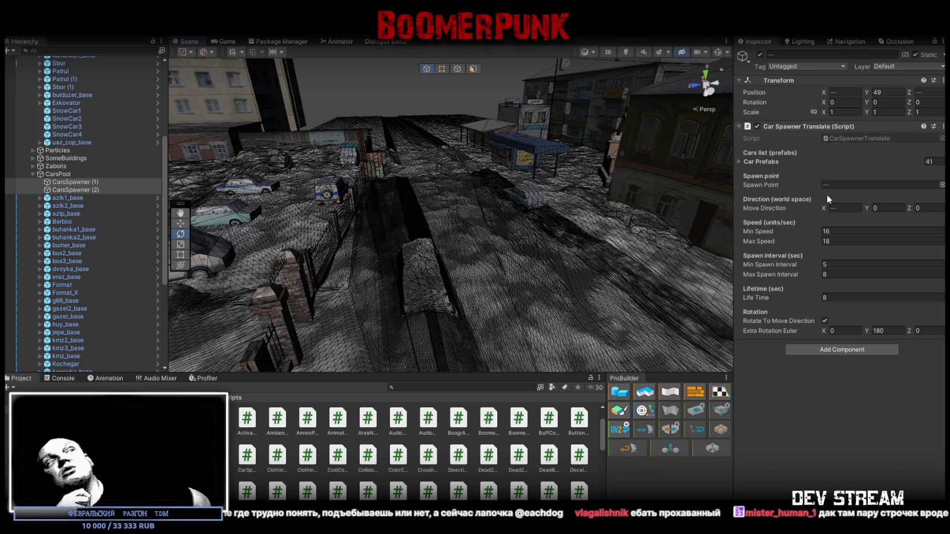
pyautogui.moveTo(354, 183)
pyautogui.mouseDown()
pyautogui.moveTo(337, 169)
pyautogui.moveTo(497, 230)
pyautogui.moveTo(776, 203)
pyautogui.moveTo(732, 213)
pyautogui.moveTo(525, 192)
pyautogui.moveTo(446, 202)
pyautogui.moveTo(434, 206)
pyautogui.moveTo(519, 202)
pyautogui.moveTo(446, 262)
pyautogui.moveTo(735, 190)
pyautogui.moveTo(722, 189)
pyautogui.mouseUp()
pyautogui.click(446, 262)
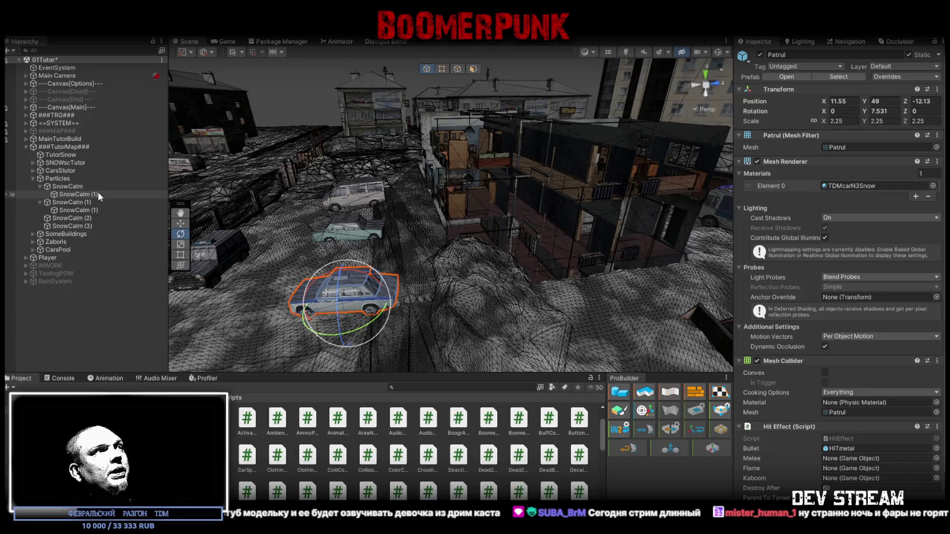
# - Select all four SnowCalm child snow emitters together in the Hierarchy
pyautogui.click(84, 209)
pyautogui.keyDown('shift'); pyautogui.click(80, 226); pyautogui.keyUp('shift')
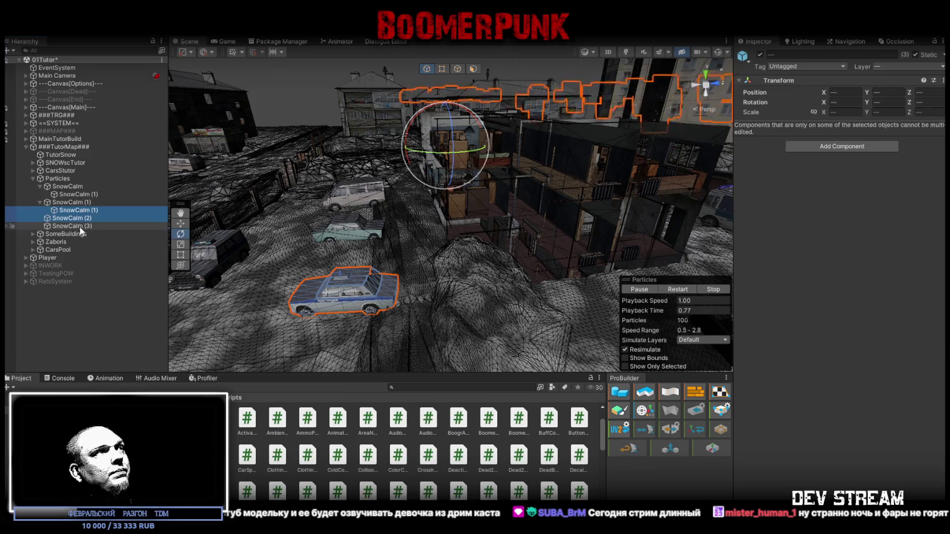
pyautogui.keyDown('ctrl'); pyautogui.click(86, 194); pyautogui.keyUp('ctrl')
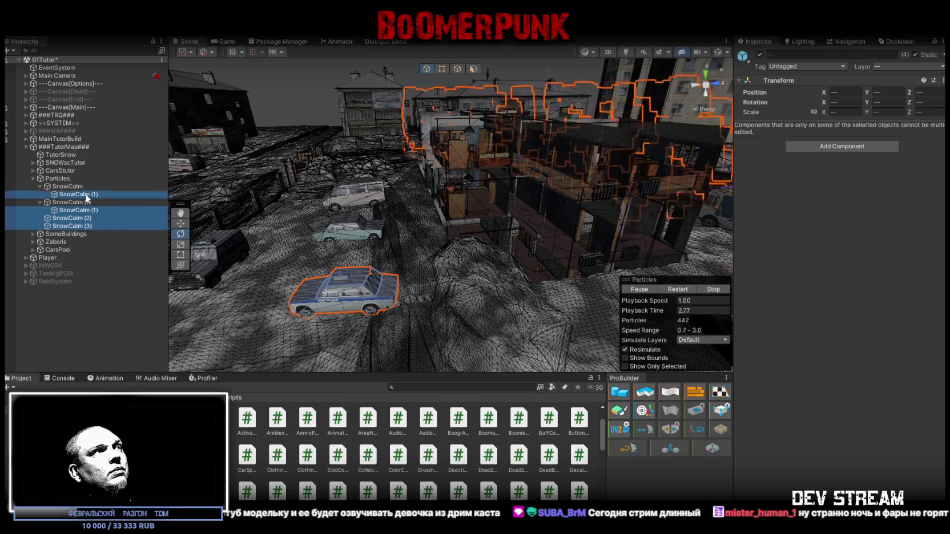
pyautogui.click(83, 218)
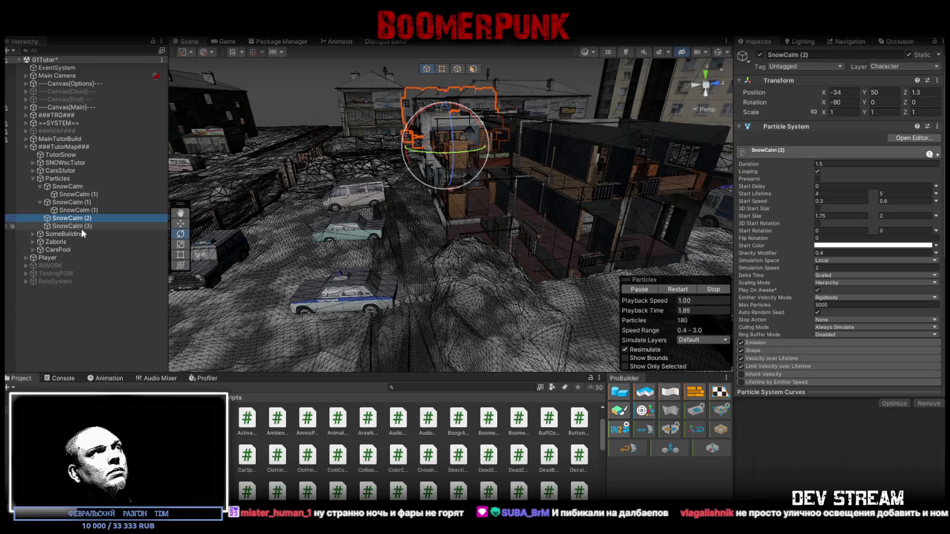
pyautogui.click(83, 210)
pyautogui.click(84, 194)
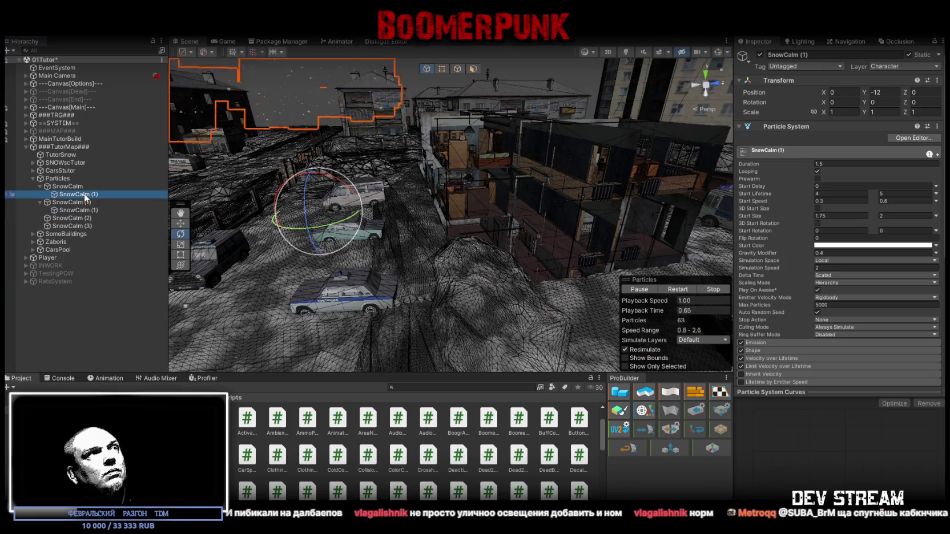
pyautogui.keyDown('ctrl'); pyautogui.click(84, 210); pyautogui.keyUp('ctrl')
pyautogui.keyDown('shift'); pyautogui.click(85, 227); pyautogui.keyUp('shift')
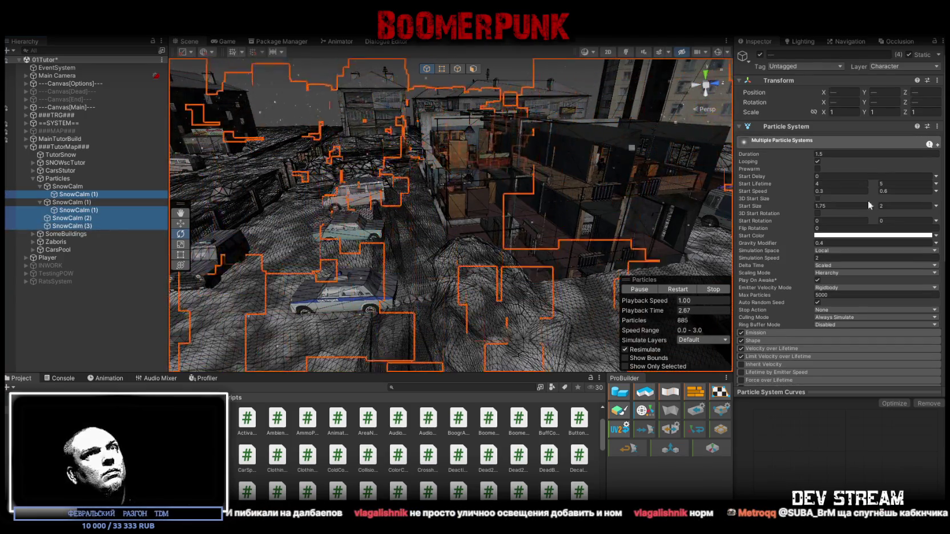
# - Raise their Emission Rate over Time from 50 to 200 and check the heavier snowfall
pyautogui.scroll(-5, 869, 242)
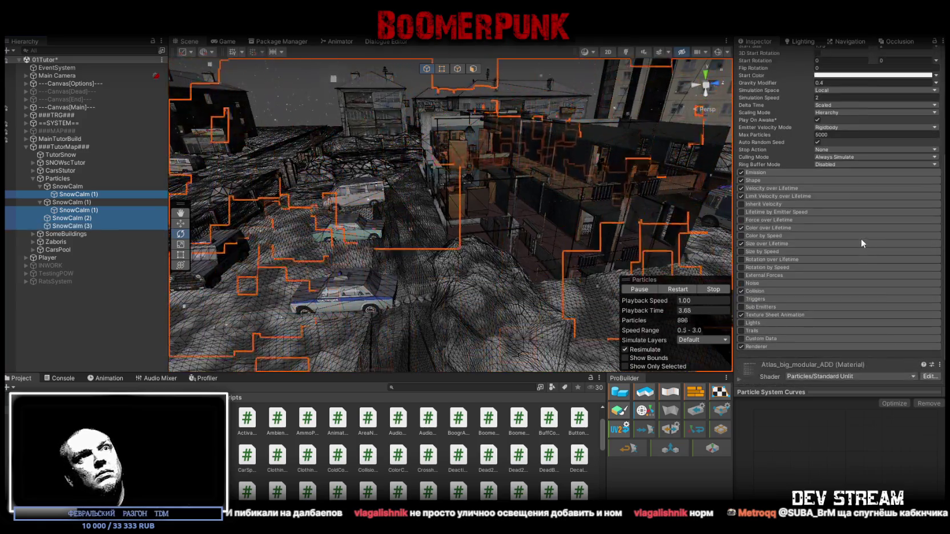
pyautogui.click(755, 172)
pyautogui.click(850, 182)
pyautogui.click(855, 181)
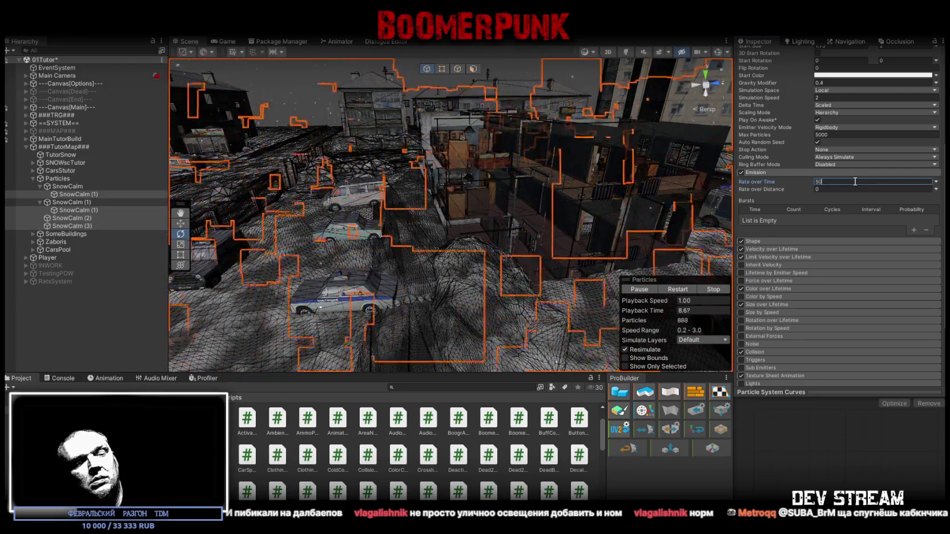
pyautogui.write('0')
pyautogui.moveTo(627, 141); pyautogui.dragTo(452, 159)
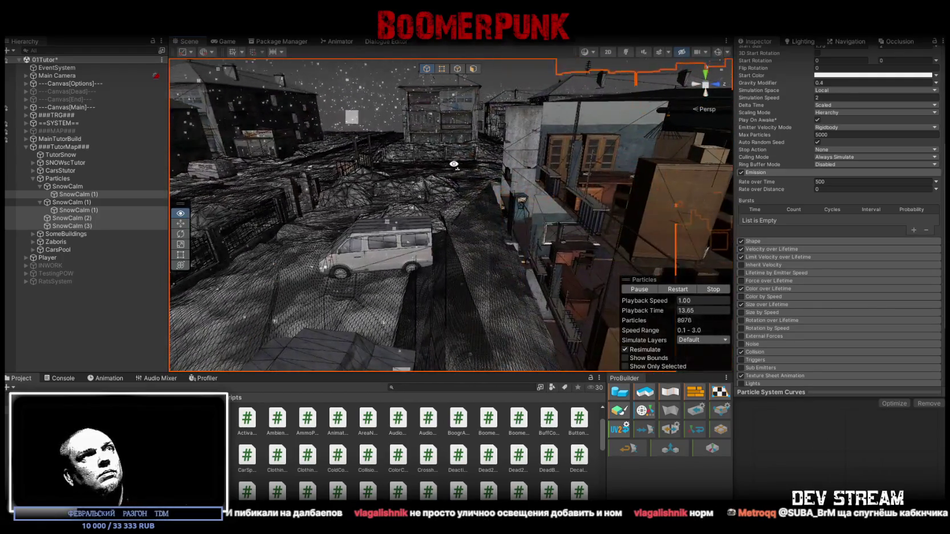
pyautogui.doubleClick(820, 181)
pyautogui.write('200')
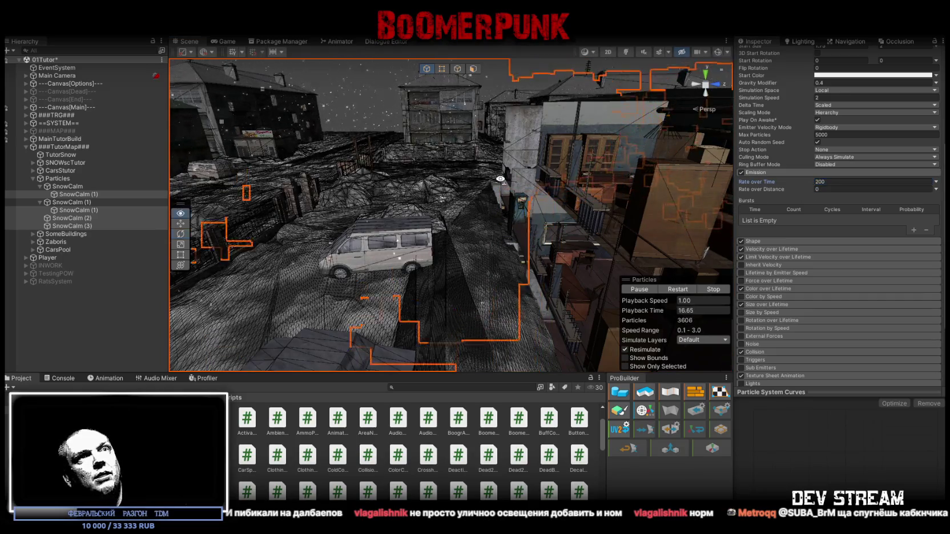
pyautogui.moveTo(571, 171); pyautogui.dragTo(485, 178)
pyautogui.click(72, 186)
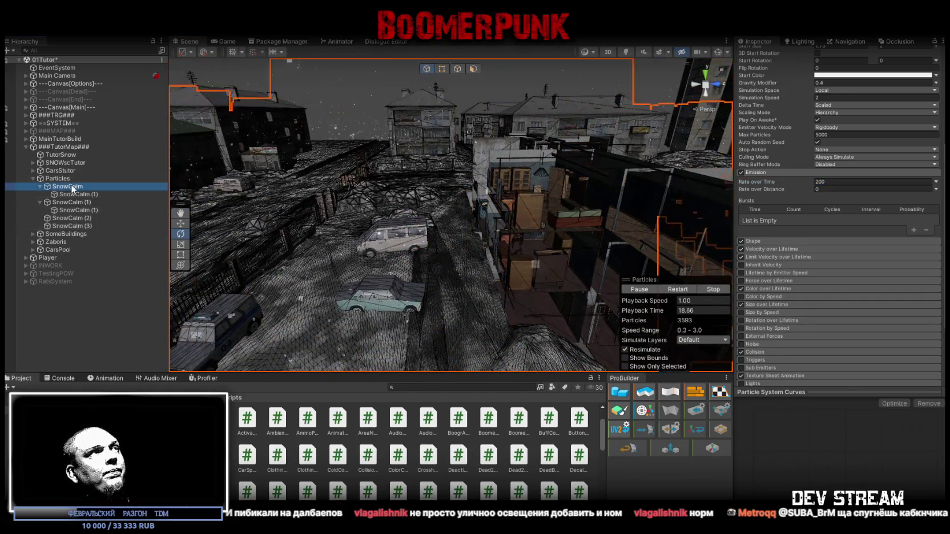
# - With SnowCalm and SnowCalm (1) selected, set Emission Rate over Time to 500
pyautogui.keyDown('ctrl'); pyautogui.click(71, 202); pyautogui.keyUp('ctrl')
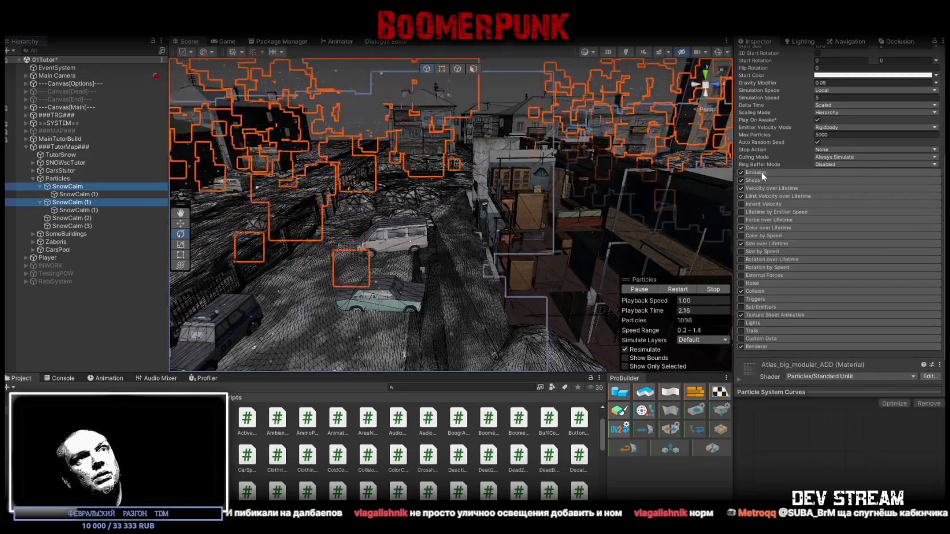
pyautogui.click(771, 173)
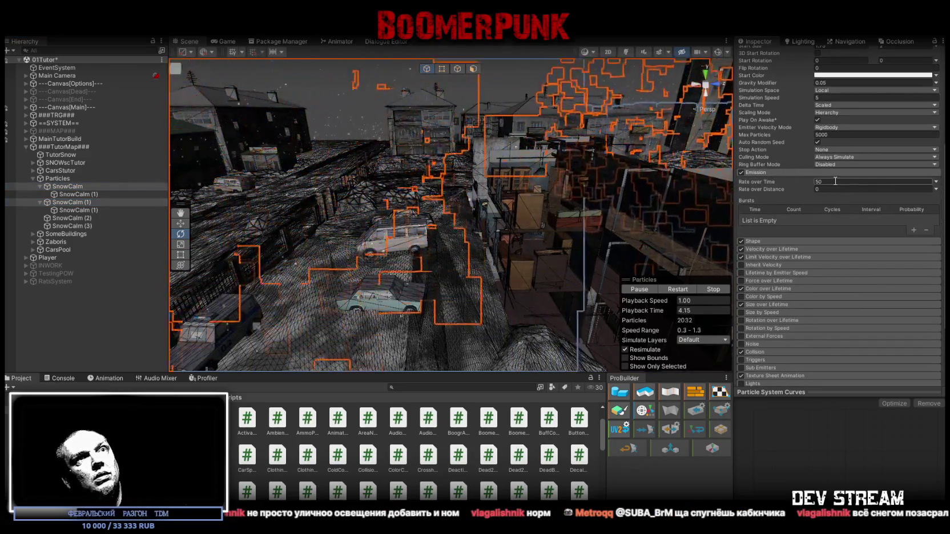
pyautogui.click(819, 182)
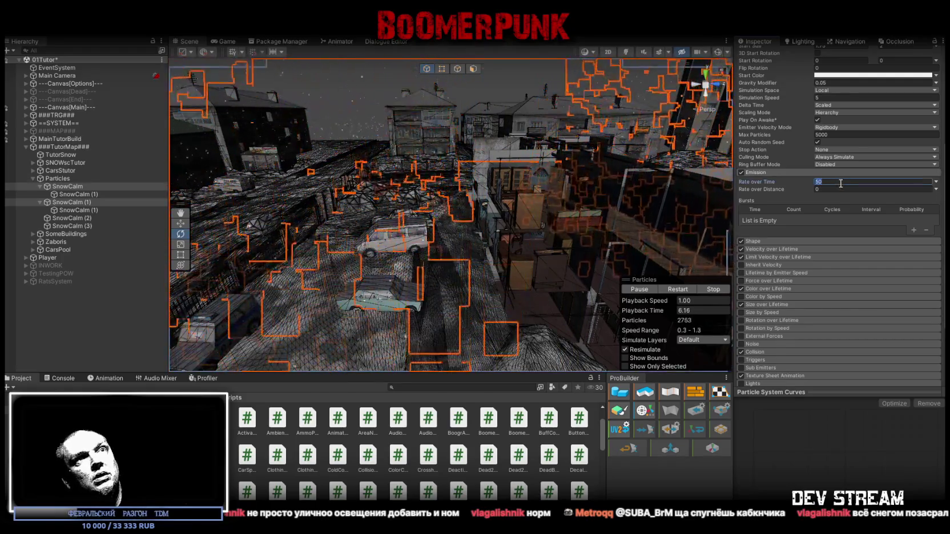
pyautogui.click(834, 182)
pyautogui.write('0')
pyautogui.moveTo(457, 171)
pyautogui.mouseDown()
pyautogui.moveTo(413, 134)
pyautogui.moveTo(394, 140)
pyautogui.mouseUp()
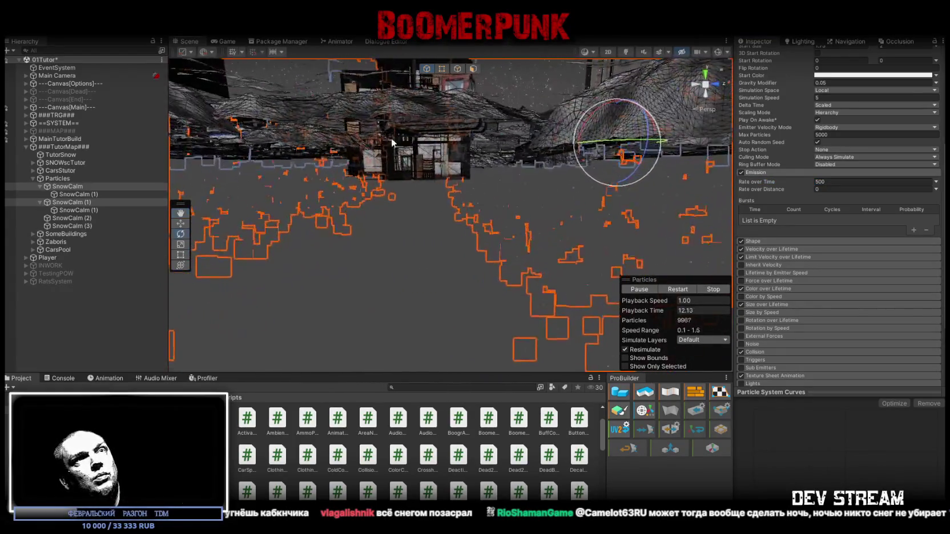
# - Set their Start Lifetime to 20–22 seconds and view the longer-lived snow
pyautogui.scroll(3, 841, 95)
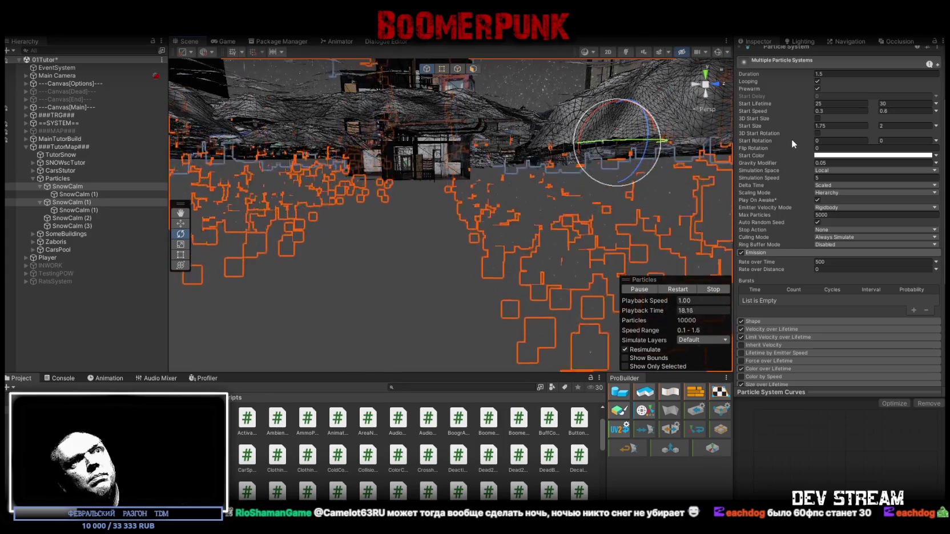
pyautogui.click(823, 110)
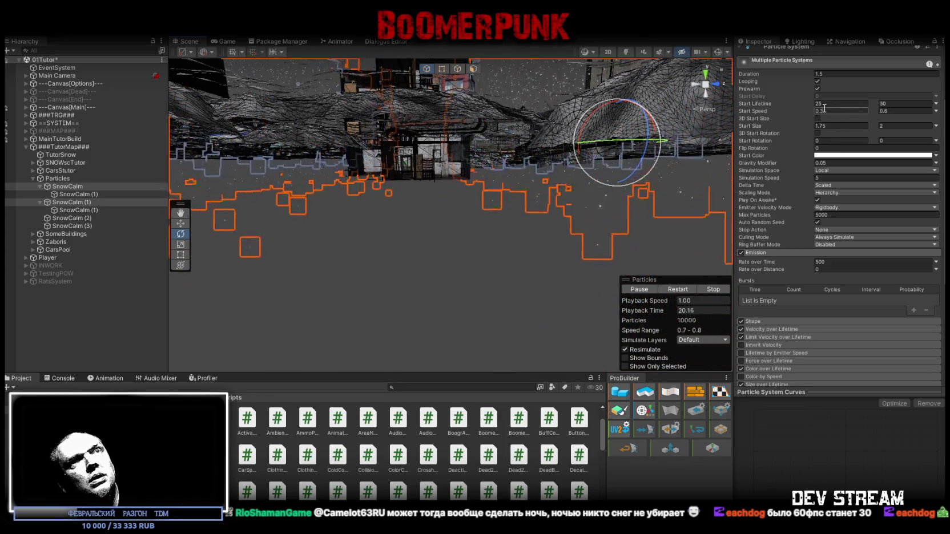
pyautogui.write('0')
pyautogui.press('Tab')
pyautogui.write('22')
pyautogui.moveTo(579, 178)
pyautogui.mouseDown()
pyautogui.moveTo(559, 174)
pyautogui.moveTo(613, 209)
pyautogui.moveTo(569, 235)
pyautogui.moveTo(553, 182)
pyautogui.moveTo(548, 191)
pyautogui.mouseUp()
# - Select SnowCalm (1) through (3) and orbit the Scene view over the town to check the snow
pyautogui.click(76, 194)
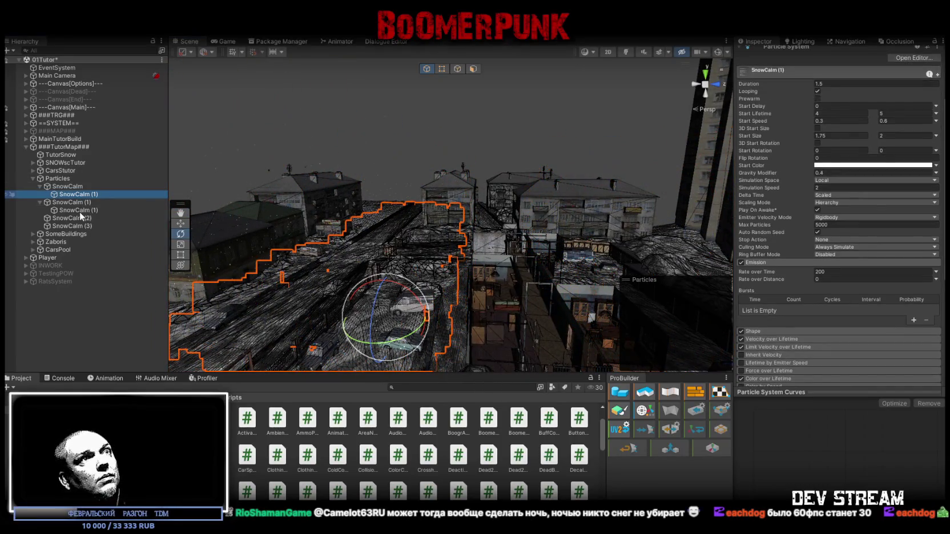
pyautogui.keyDown('ctrl'); pyautogui.click(89, 209); pyautogui.keyUp('ctrl')
pyautogui.keyDown('shift'); pyautogui.click(74, 226); pyautogui.keyUp('shift')
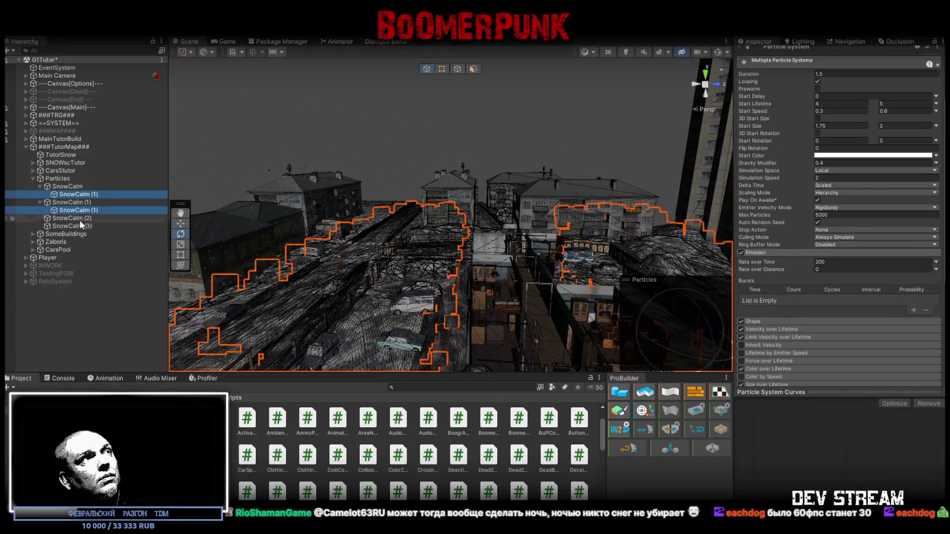
pyautogui.moveTo(412, 182)
pyautogui.mouseDown()
pyautogui.moveTo(413, 205)
pyautogui.moveTo(598, 219)
pyautogui.moveTo(639, 231)
pyautogui.mouseUp()
pyautogui.moveTo(506, 209)
pyautogui.mouseDown()
pyautogui.moveTo(533, 265)
pyautogui.moveTo(554, 262)
pyautogui.moveTo(389, 212)
pyautogui.moveTo(457, 167)
pyautogui.moveTo(600, 128)
pyautogui.moveTo(570, 165)
pyautogui.mouseUp()
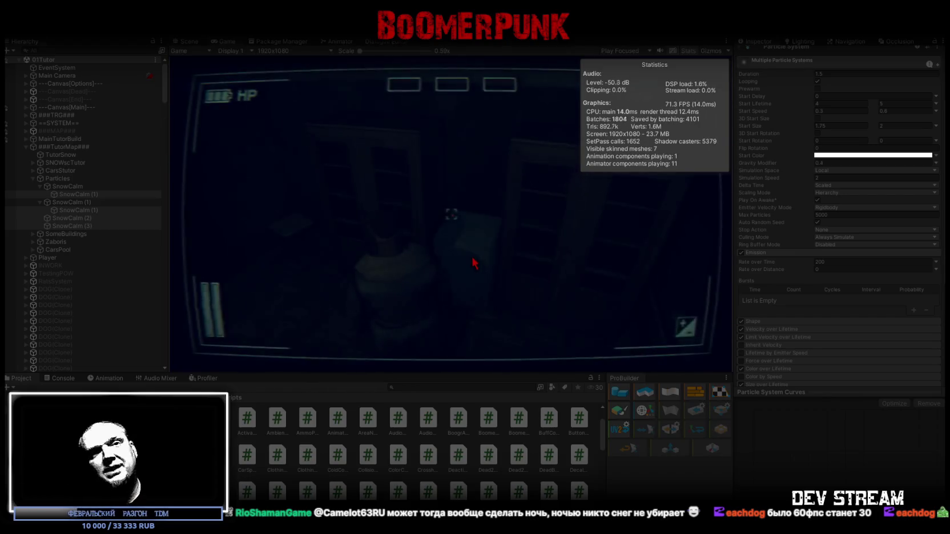
# - Maximize the Game view and walk the character up to the curtained window
pyautogui.doubleClick(224, 41)
pyautogui.click(494, 278)
pyautogui.press('w')
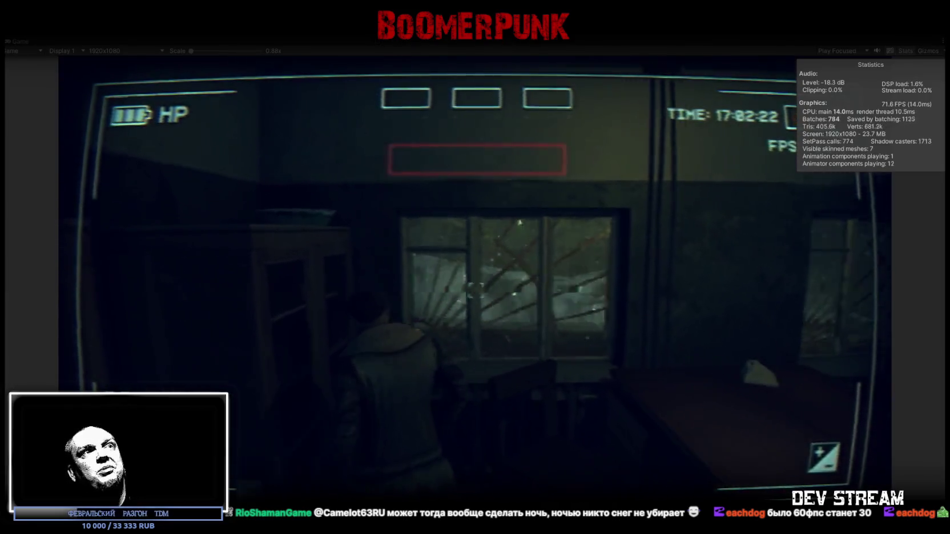
pyautogui.press('d')
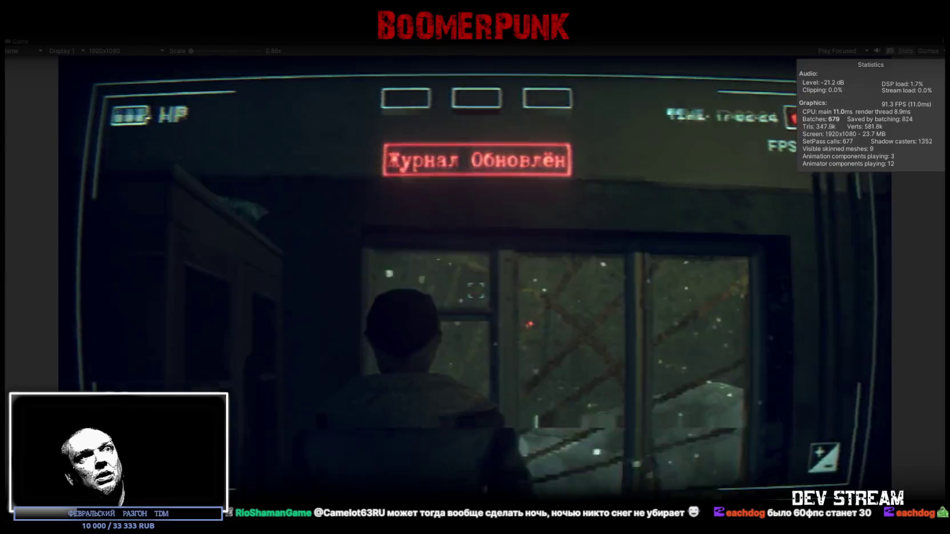
pyautogui.press('a')
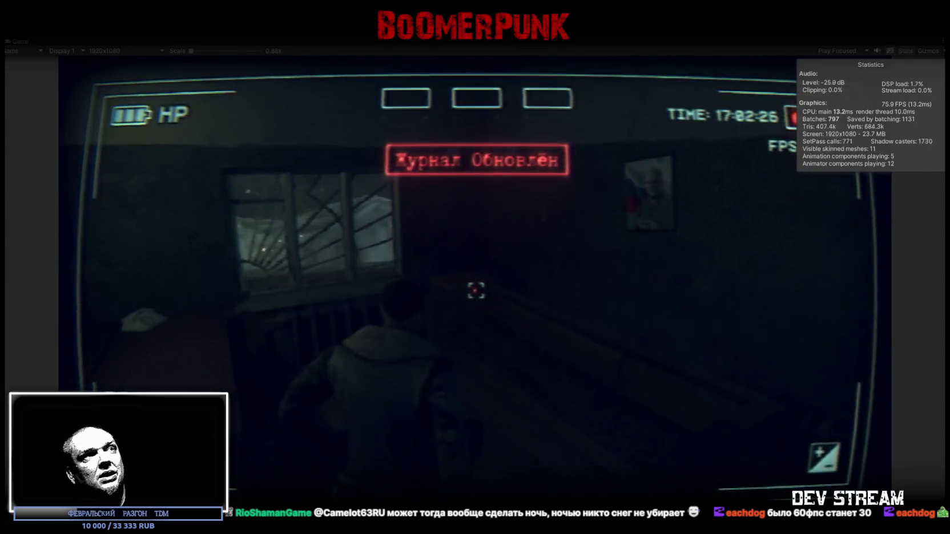
pyautogui.press('w')
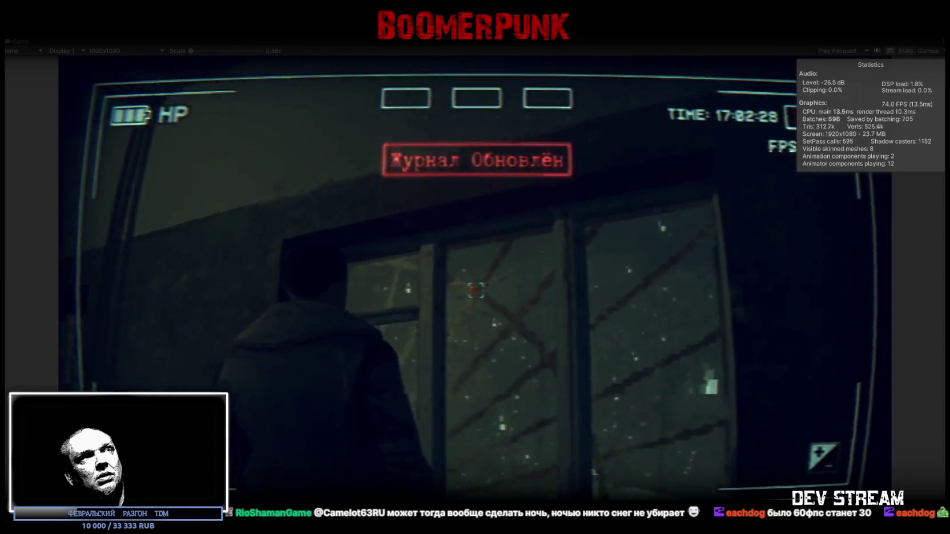
pyautogui.press('w')
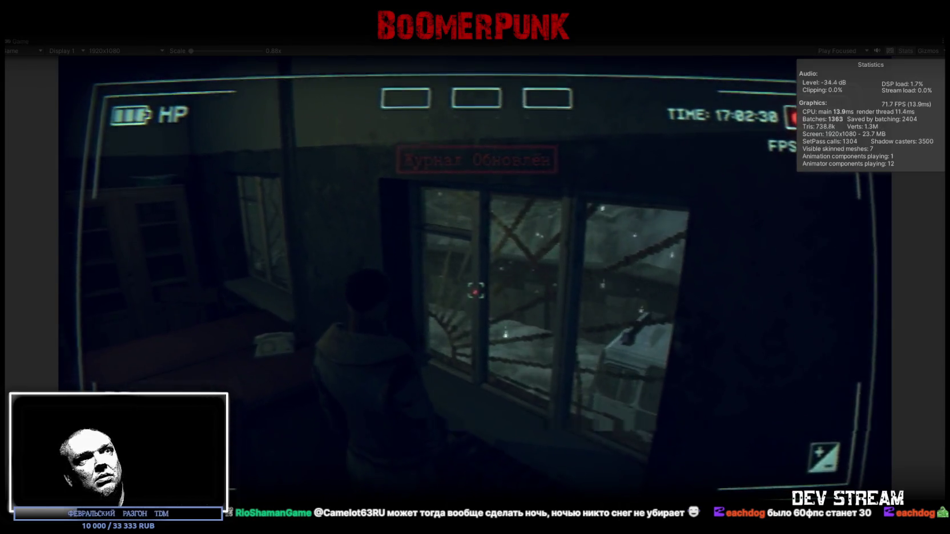
pyautogui.press('s')
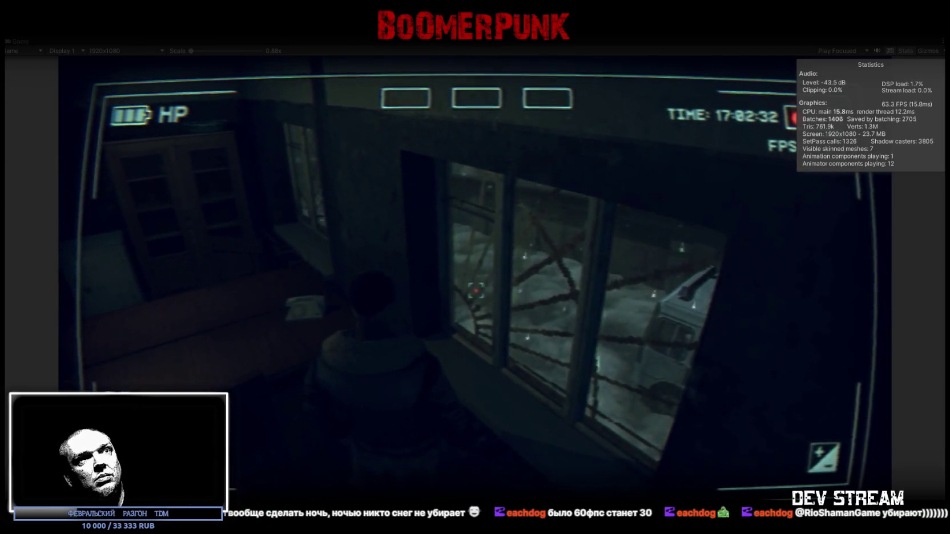
# - Walk through the dark doorway to the next room's window, then open the in-game notepad menu
pyautogui.press('a')
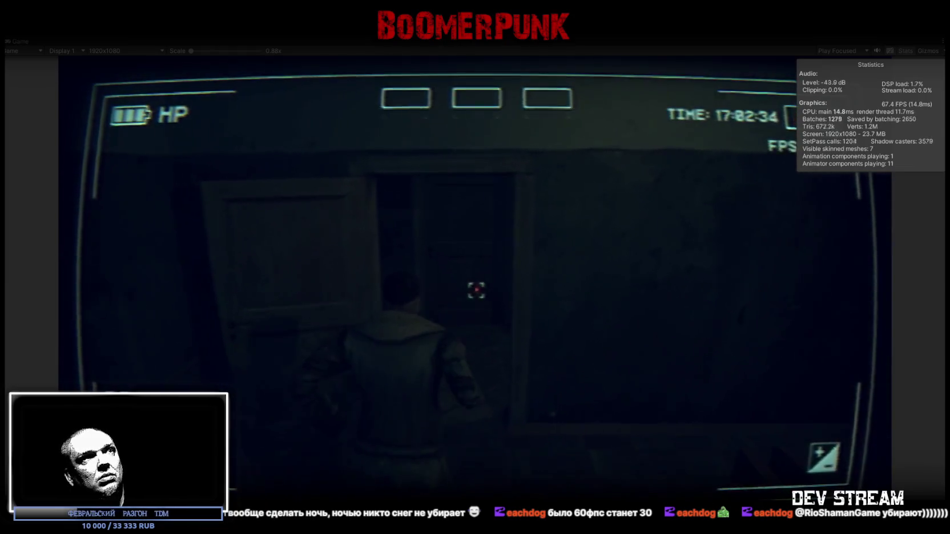
pyautogui.press('w')
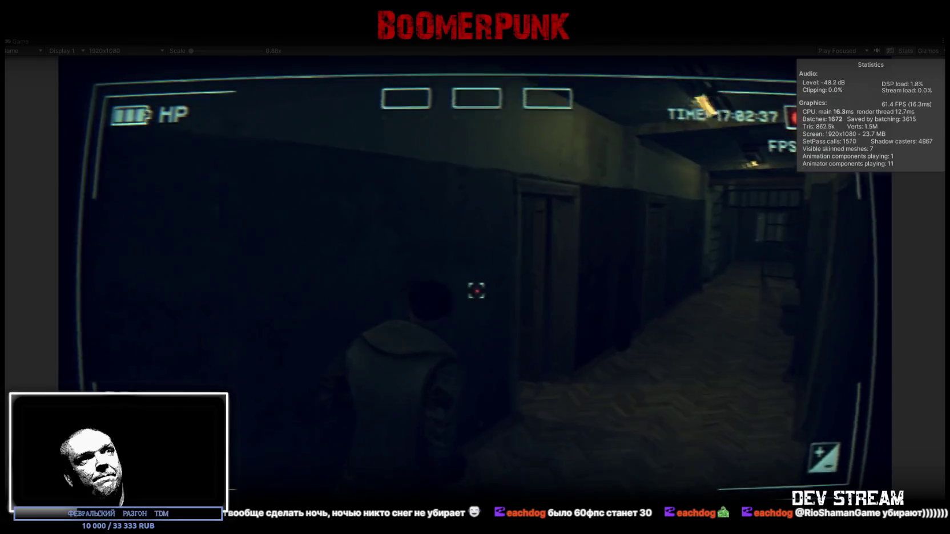
pyautogui.press('w')
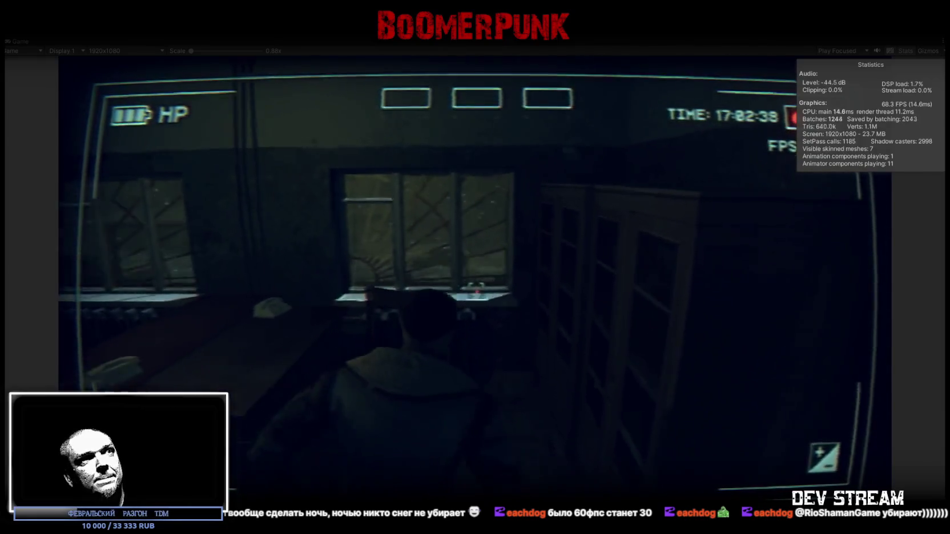
pyautogui.press('w')
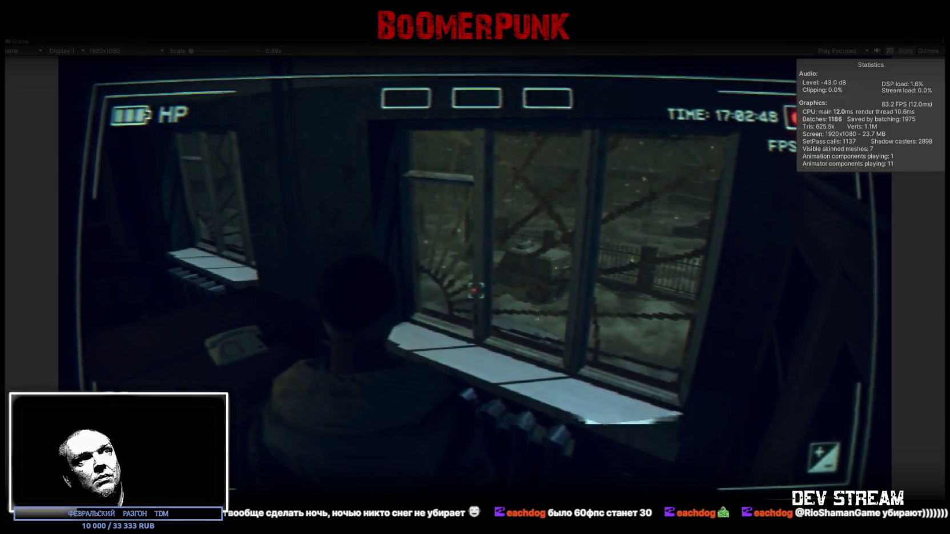
pyautogui.press('d')
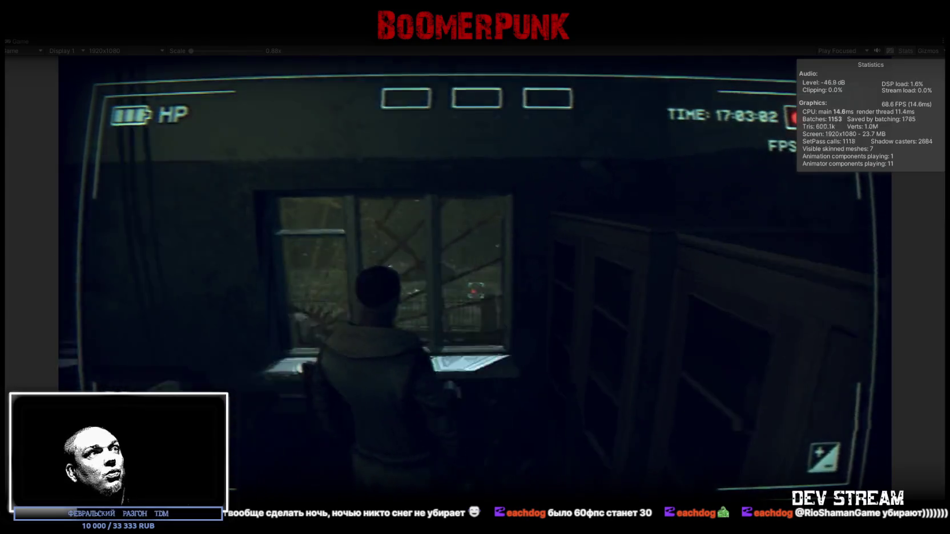
pyautogui.press('Escape')
pyautogui.press('Escape')
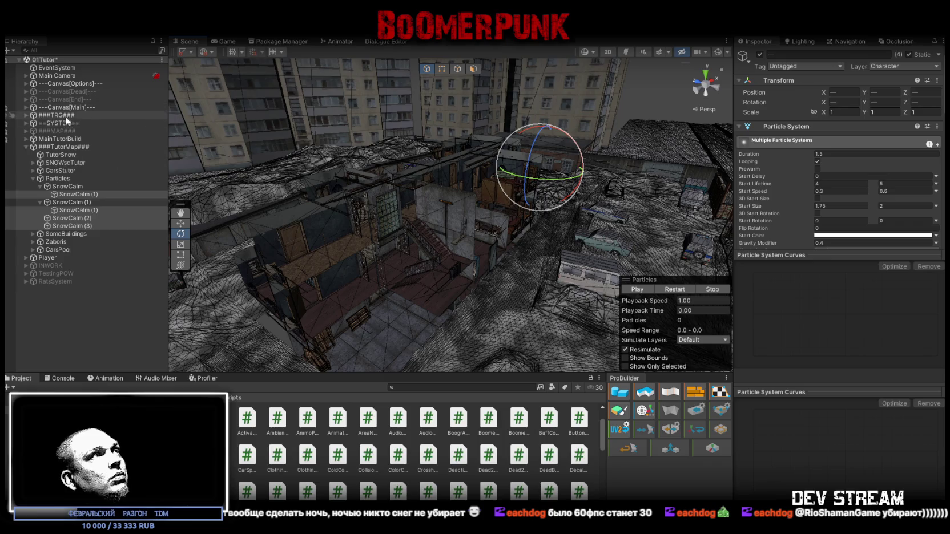
# - Expand CarsPool under ###TutorMap### and select azlk1_base
pyautogui.click(26, 148)
pyautogui.click(26, 148)
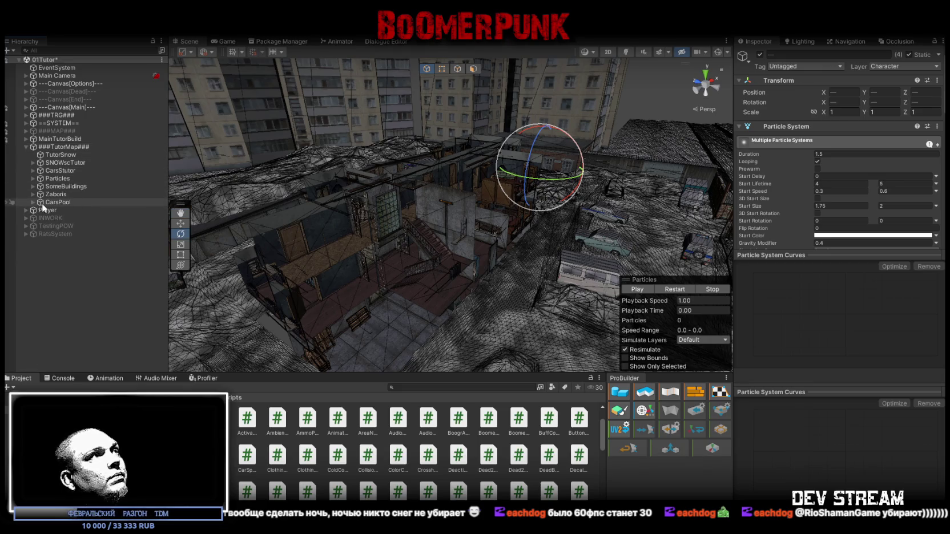
pyautogui.click(33, 202)
pyautogui.scroll(-5, 92, 231)
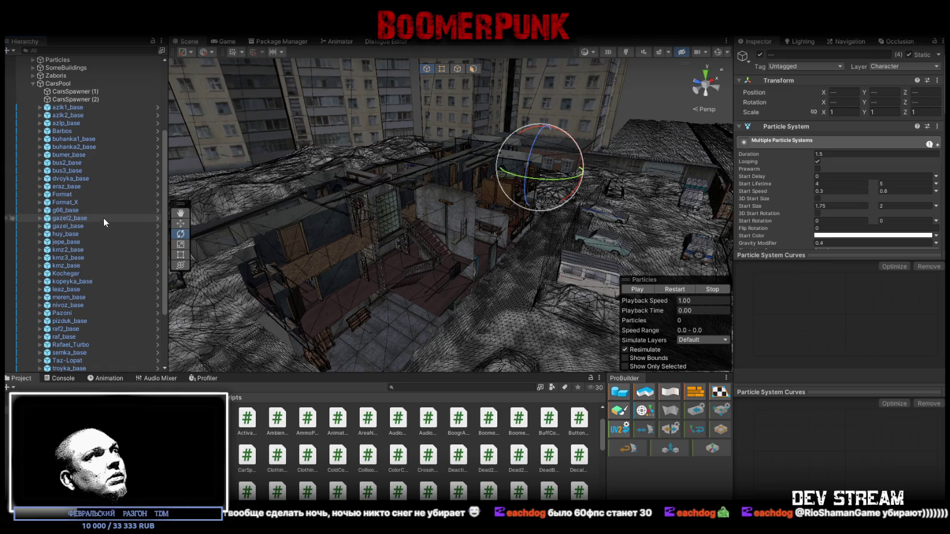
pyautogui.doubleClick(73, 108)
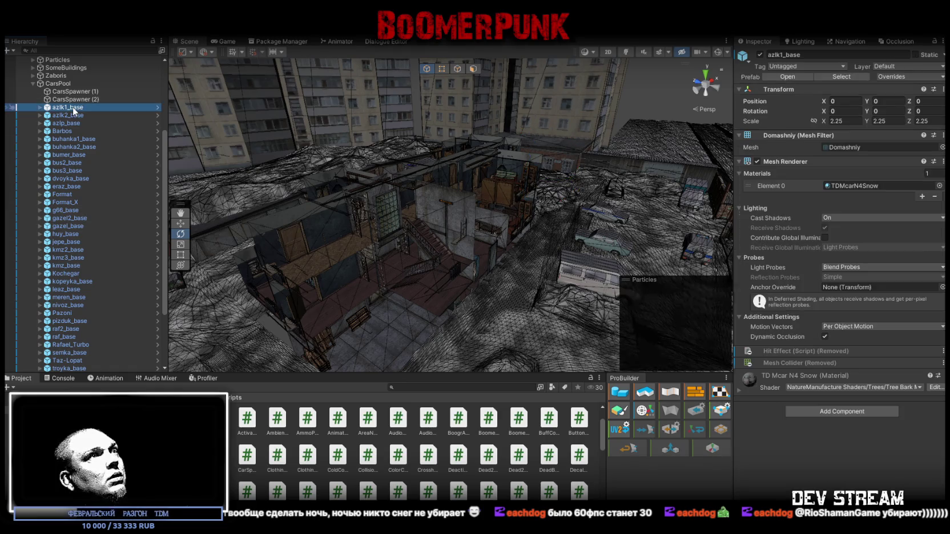
pyautogui.moveTo(331, 189); pyautogui.dragTo(417, 183)
# - Add azlk2_base, azlp_base, dvoyka_base, eraz_base, Format, Format_X, gazel cars, jepe_base, kopeyka_base, leaz_base to the selection
pyautogui.keyDown('ctrl'); pyautogui.click(86, 115); pyautogui.keyUp('ctrl')
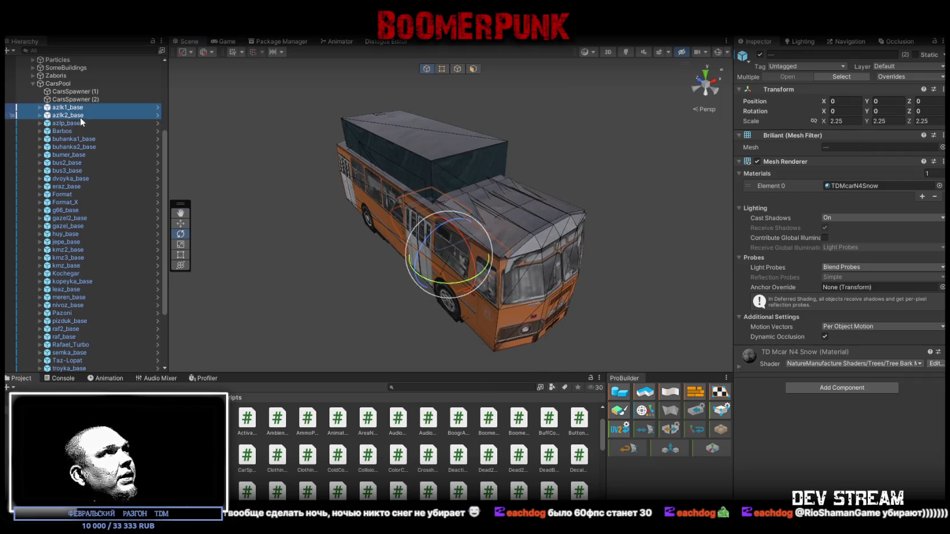
pyautogui.keyDown('ctrl'); pyautogui.click(85, 123); pyautogui.keyUp('ctrl')
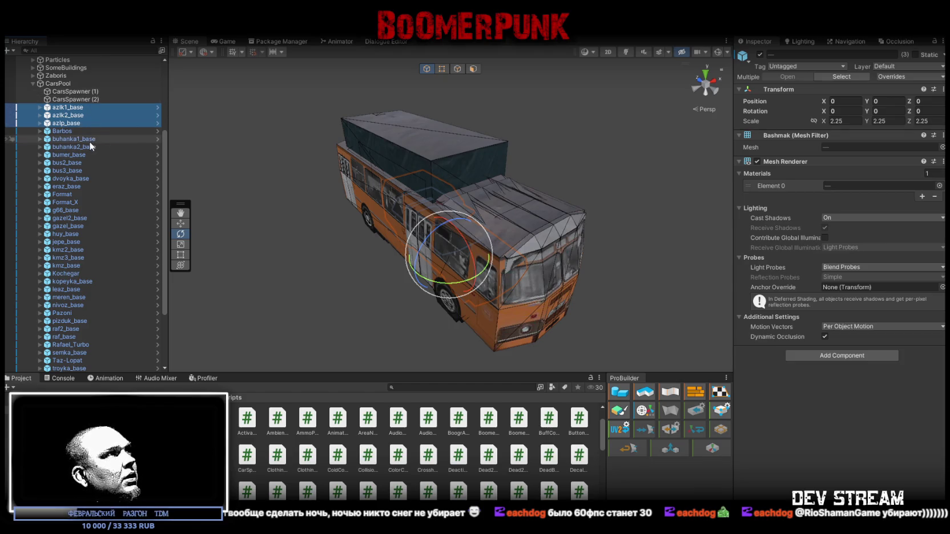
pyautogui.keyDown('ctrl'); pyautogui.click(90, 179); pyautogui.keyUp('ctrl')
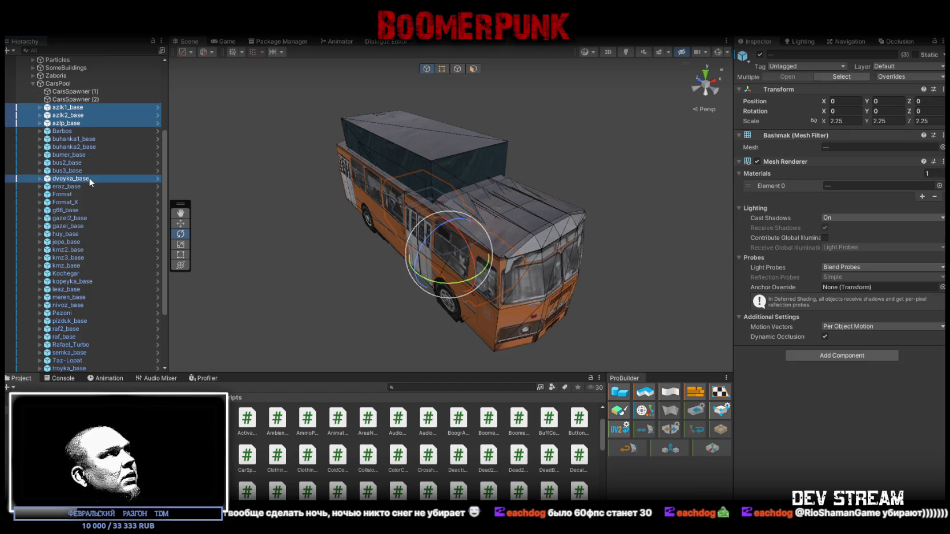
pyautogui.keyDown('ctrl'); pyautogui.click(71, 186); pyautogui.keyUp('ctrl')
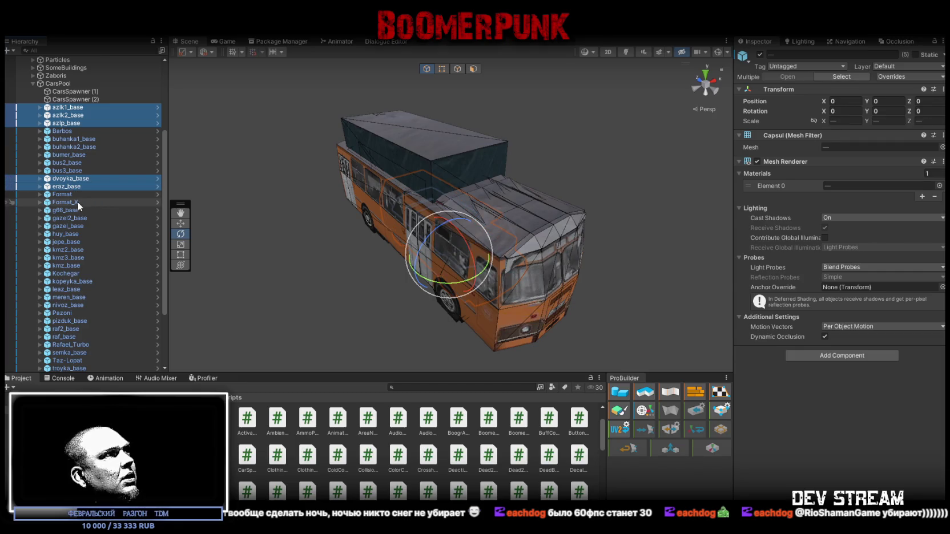
pyautogui.keyDown('ctrl'); pyautogui.click(65, 195); pyautogui.keyUp('ctrl')
pyautogui.keyDown('ctrl'); pyautogui.click(69, 202); pyautogui.keyUp('ctrl')
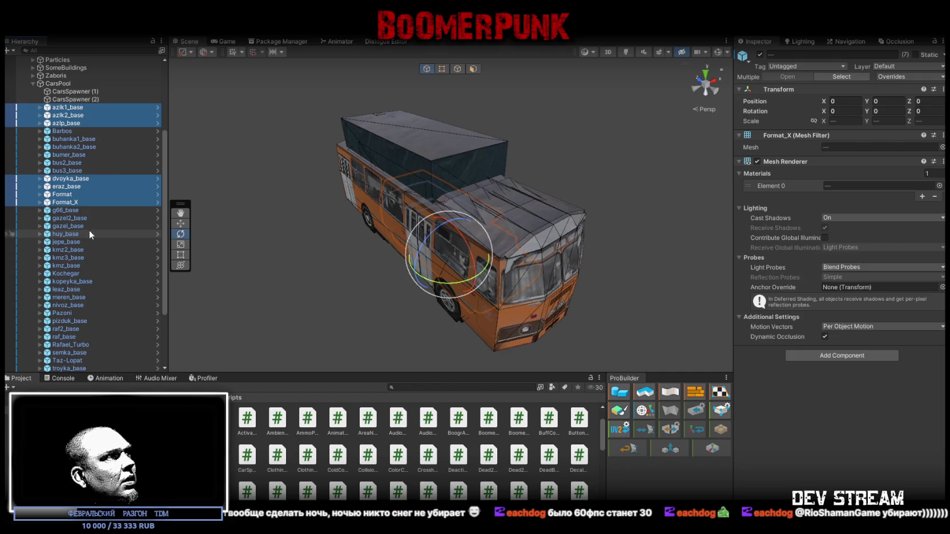
pyautogui.keyDown('ctrl'); pyautogui.click(86, 227); pyautogui.keyUp('ctrl')
pyautogui.keyDown('ctrl'); pyautogui.click(84, 219); pyautogui.keyUp('ctrl')
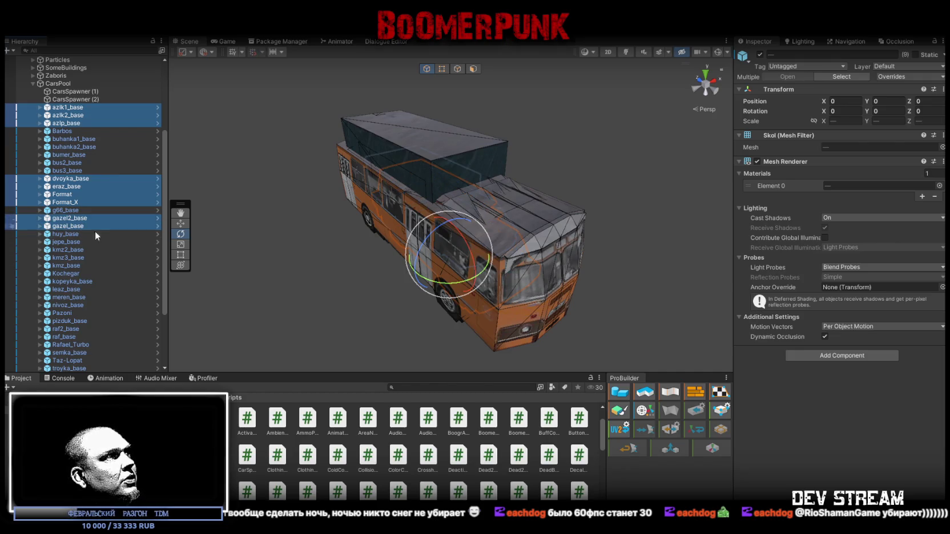
pyautogui.keyDown('ctrl'); pyautogui.click(83, 242); pyautogui.keyUp('ctrl')
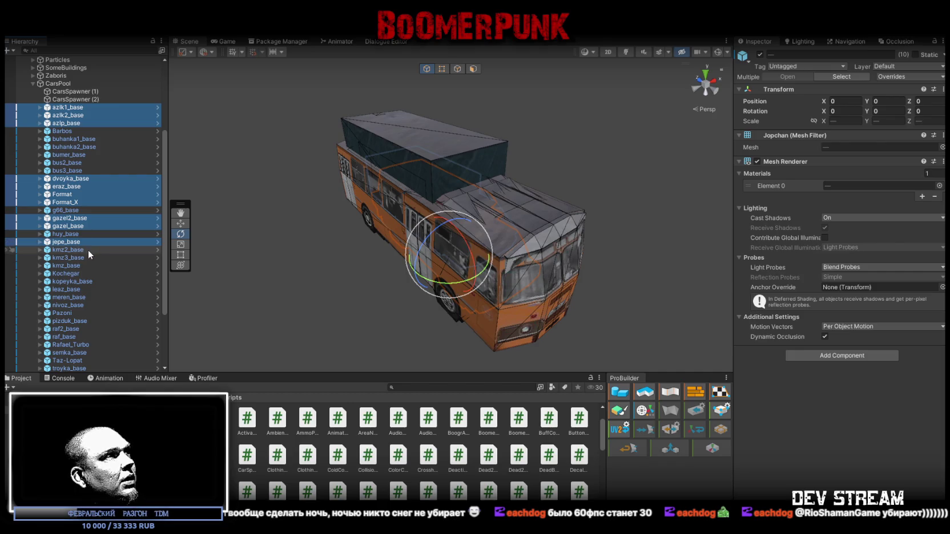
pyautogui.keyDown('ctrl'); pyautogui.click(95, 281); pyautogui.keyUp('ctrl')
pyautogui.keyDown('ctrl'); pyautogui.click(85, 291); pyautogui.keyUp('ctrl')
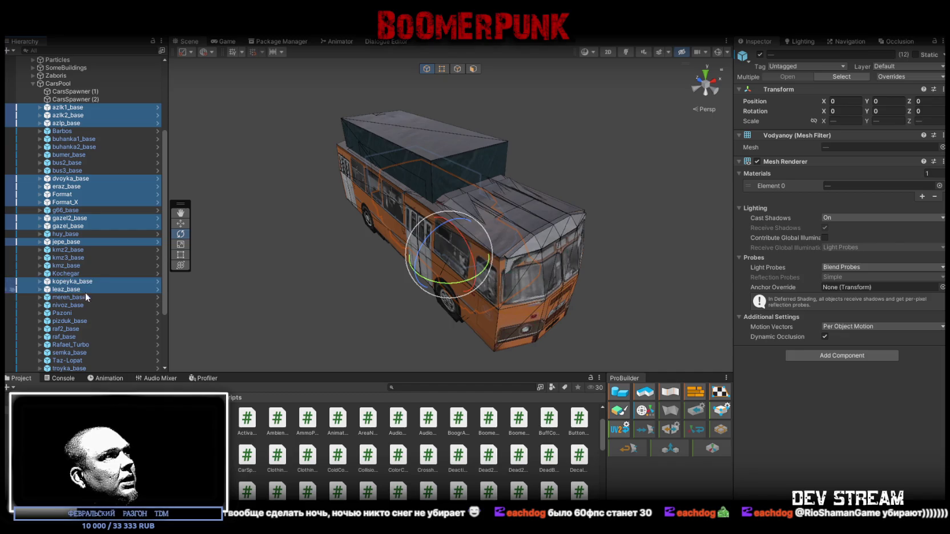
# - Add nivoz_base through Vostok, then drag all 22 cars below Zl130pojarka
pyautogui.scroll(-1, 108, 307)
pyautogui.keyDown('ctrl'); pyautogui.click(76, 275); pyautogui.keyUp('ctrl')
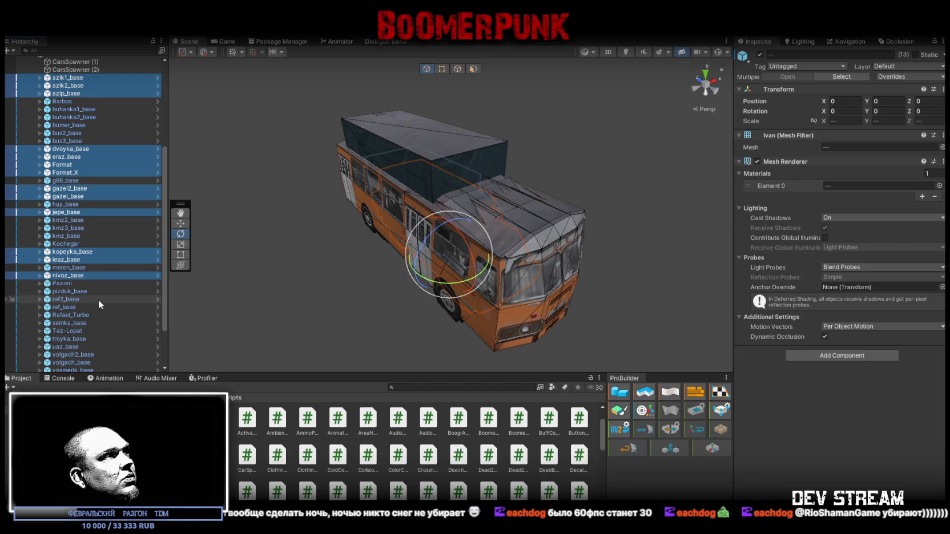
pyautogui.keyDown('ctrl'); pyautogui.click(69, 301); pyautogui.keyUp('ctrl')
pyautogui.keyDown('ctrl'); pyautogui.click(67, 307); pyautogui.keyUp('ctrl')
pyautogui.scroll(-3, 116, 314)
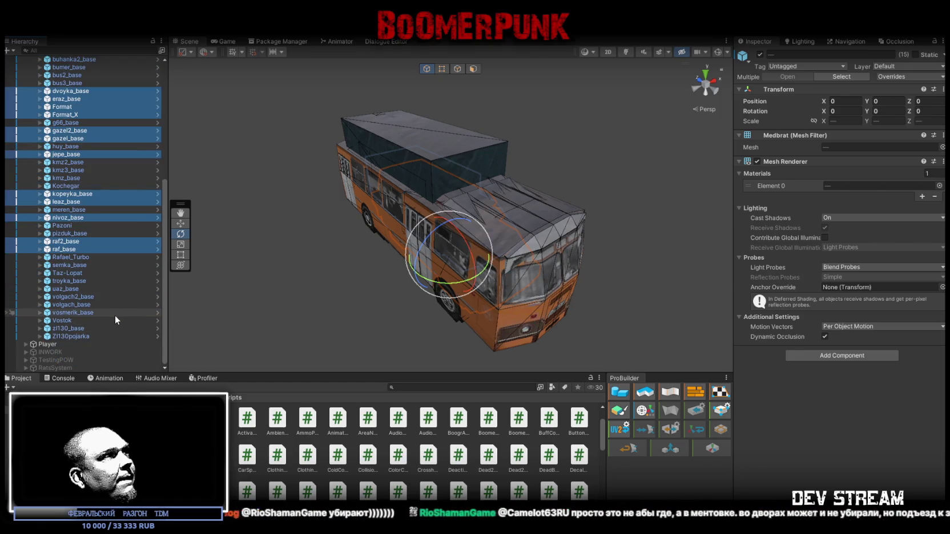
pyautogui.keyDown('ctrl'); pyautogui.click(78, 266); pyautogui.keyUp('ctrl')
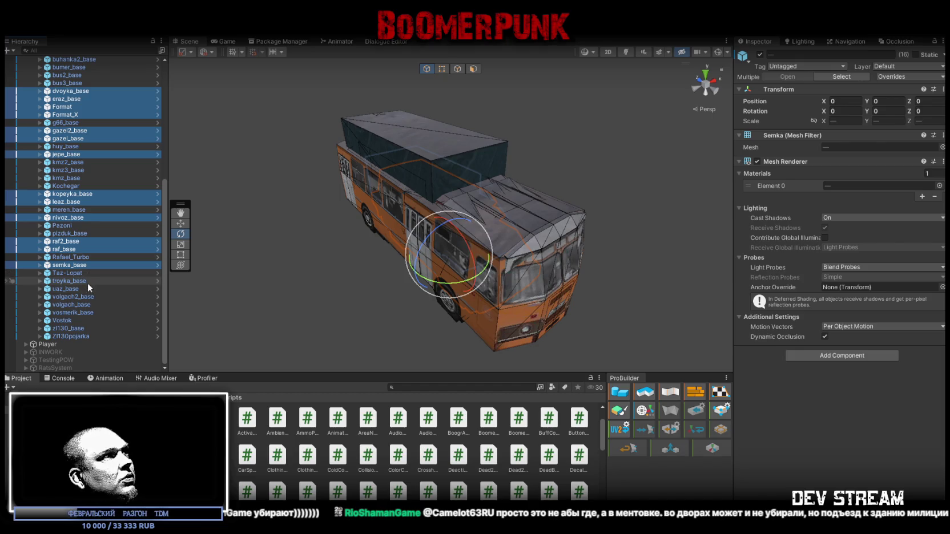
pyautogui.keyDown('ctrl'); pyautogui.click(86, 281); pyautogui.keyUp('ctrl')
pyautogui.keyDown('ctrl'); pyautogui.click(71, 289); pyautogui.keyUp('ctrl')
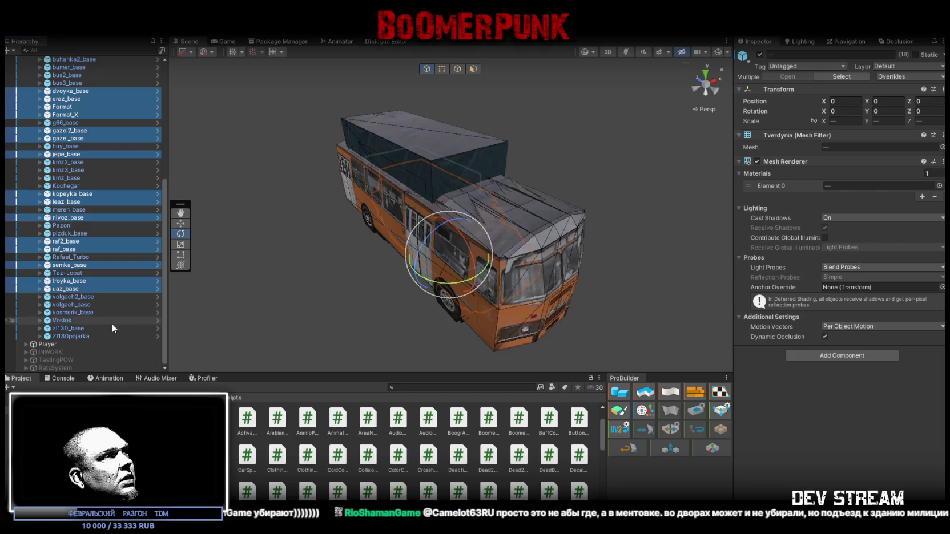
pyautogui.keyDown('ctrl'); pyautogui.click(92, 313); pyautogui.keyUp('ctrl')
pyautogui.keyDown('ctrl'); pyautogui.click(88, 304); pyautogui.keyUp('ctrl')
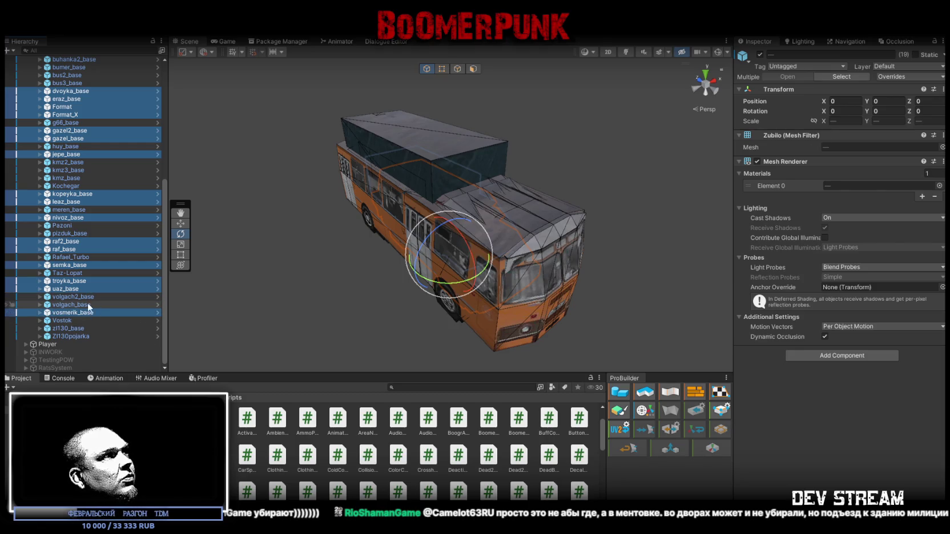
pyautogui.keyDown('ctrl'); pyautogui.click(84, 298); pyautogui.keyUp('ctrl')
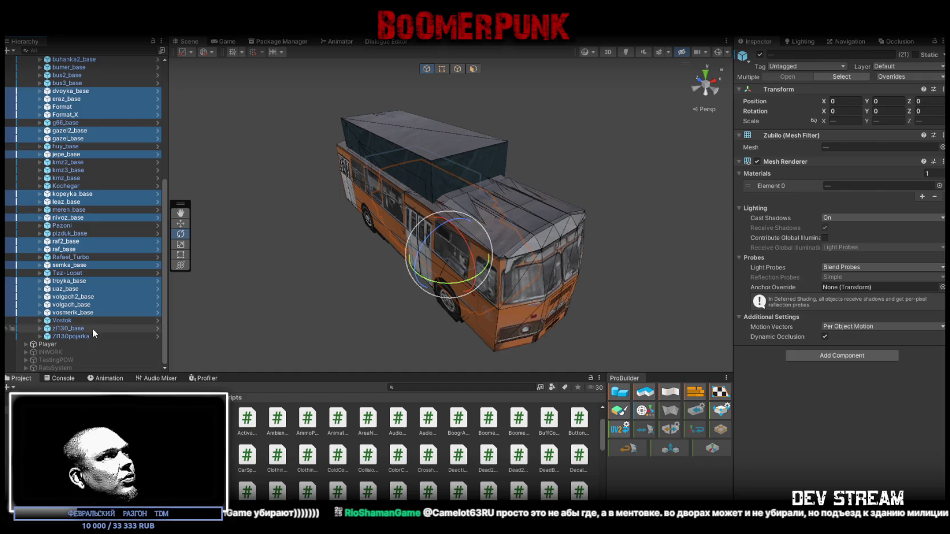
pyautogui.keyDown('ctrl'); pyautogui.click(62, 320); pyautogui.keyUp('ctrl')
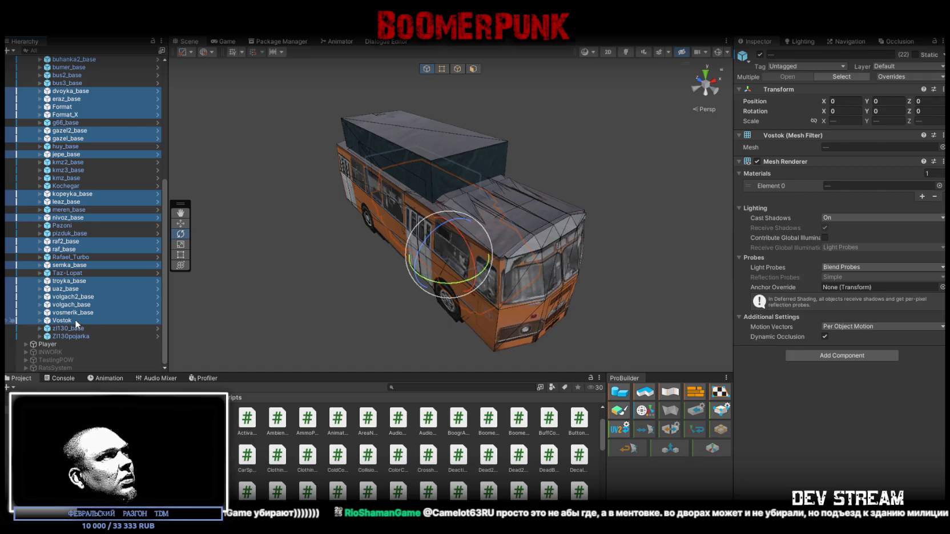
pyautogui.moveTo(61, 345); pyautogui.dragTo(63, 343)
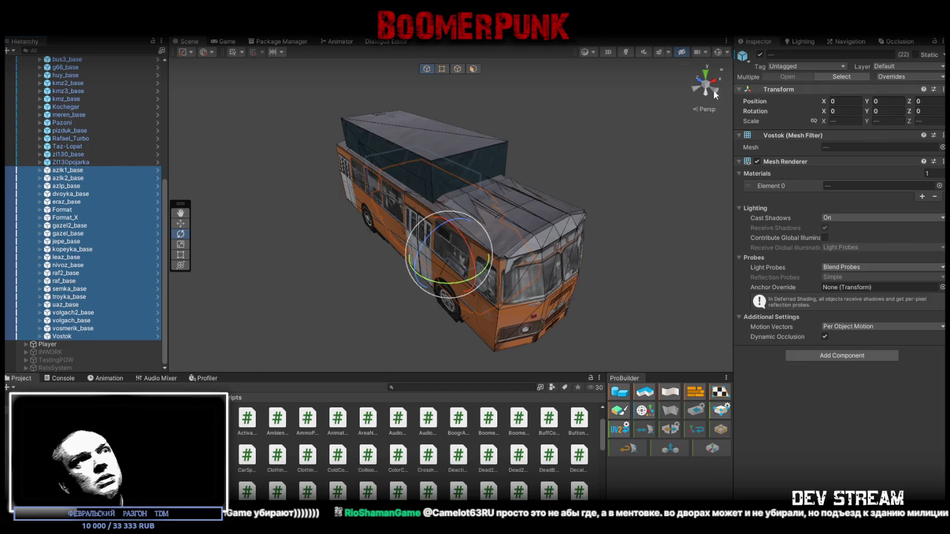
pyautogui.scroll(6, 125, 148)
# - Lock the Inspector on the car spawners and drop azlk1_base–Vostok into Car Prefabs, making 63 entries
pyautogui.click(89, 153)
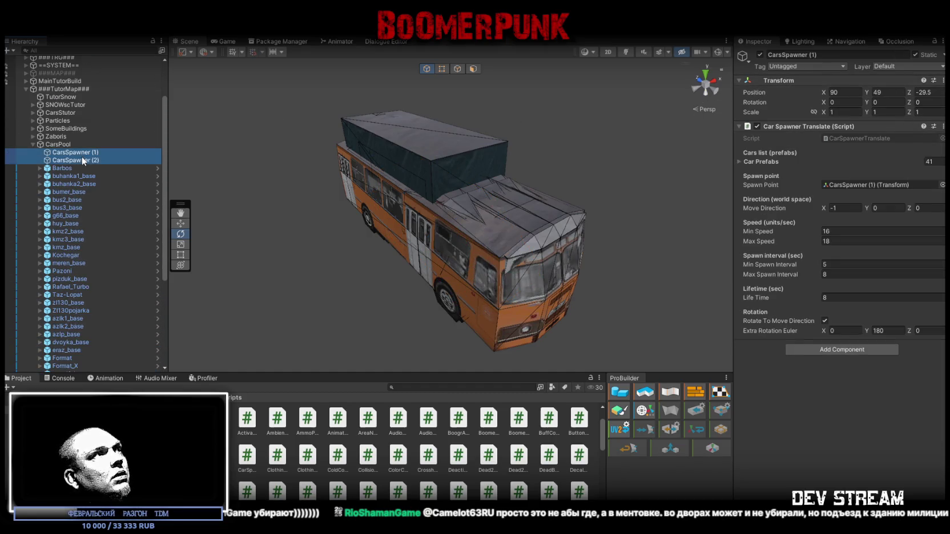
pyautogui.click(937, 42)
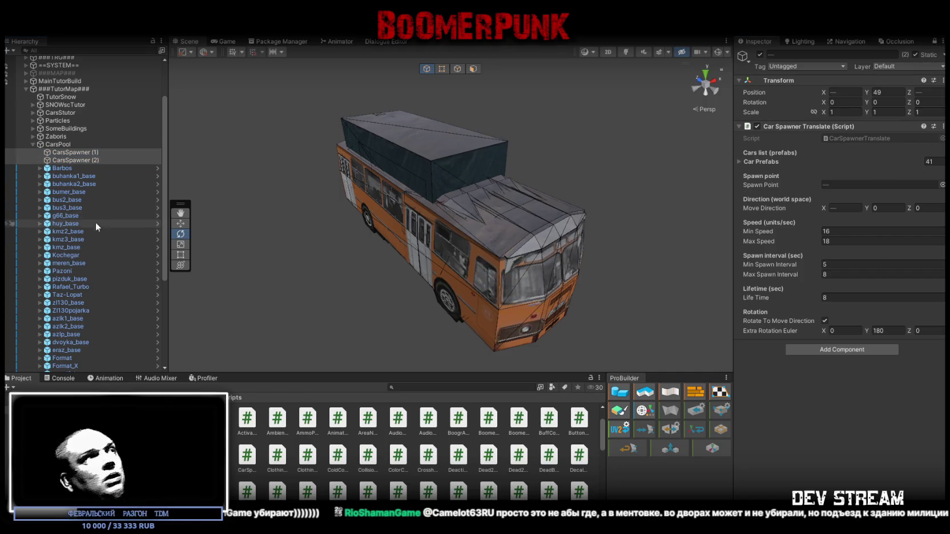
pyautogui.scroll(-6, 94, 222)
pyautogui.click(75, 170)
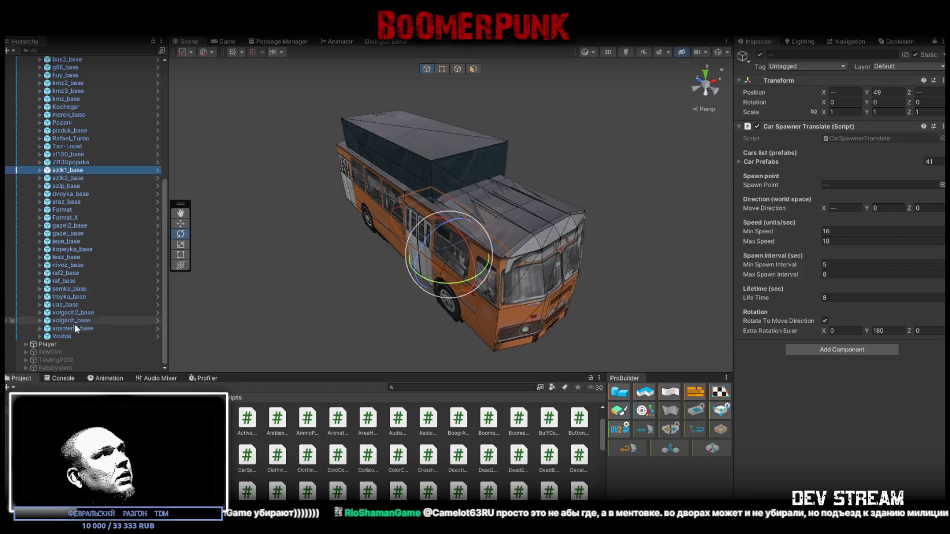
pyautogui.keyDown('shift'); pyautogui.click(65, 336); pyautogui.keyUp('shift')
pyautogui.moveTo(73, 172); pyautogui.dragTo(750, 194)
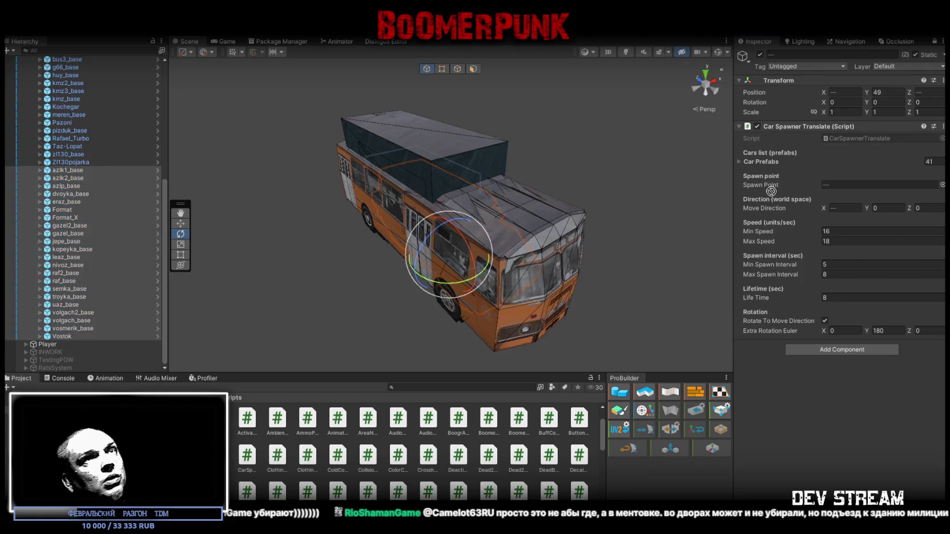
pyautogui.moveTo(766, 152); pyautogui.dragTo(764, 161)
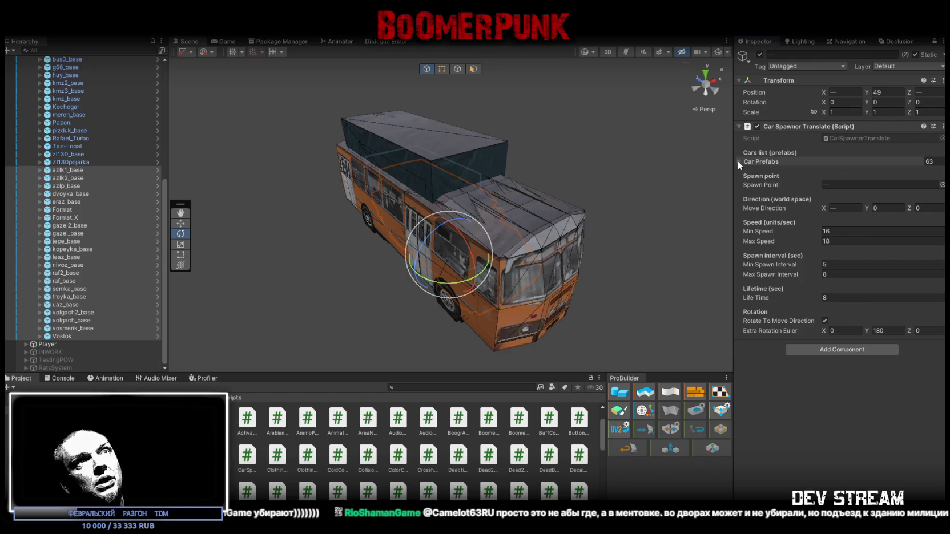
pyautogui.click(738, 160)
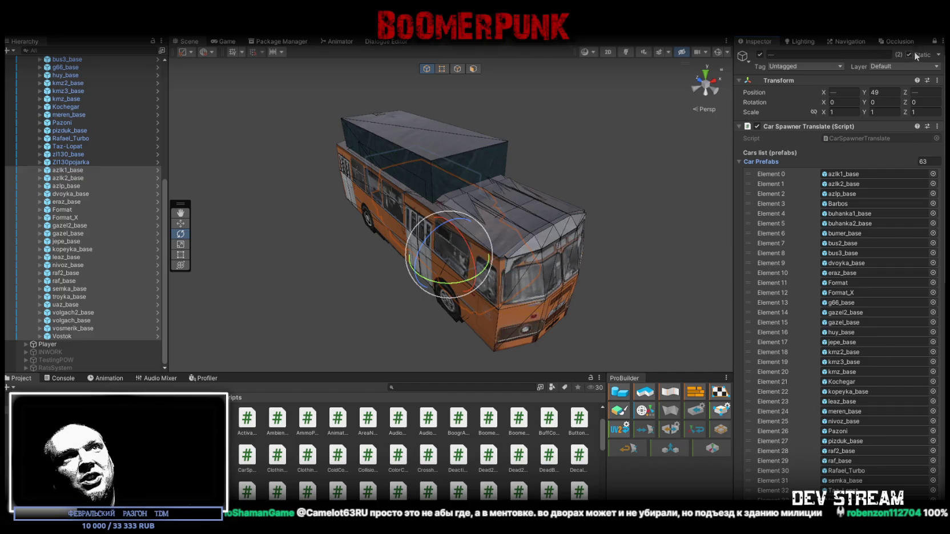
pyautogui.click(934, 42)
# - Orbit and fly the Scene view down to street level and select the fence Zabor_KL6 (1)
pyautogui.moveTo(400, 183)
pyautogui.mouseDown()
pyautogui.moveTo(700, 183)
pyautogui.moveTo(731, 173)
pyautogui.moveTo(563, 156)
pyautogui.mouseUp()
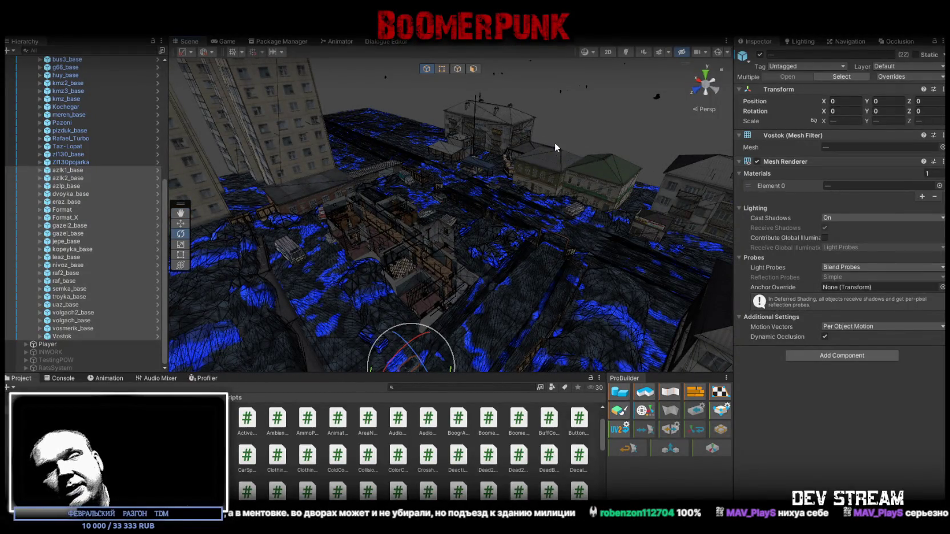
pyautogui.moveTo(555, 147); pyautogui.dragTo(668, 153)
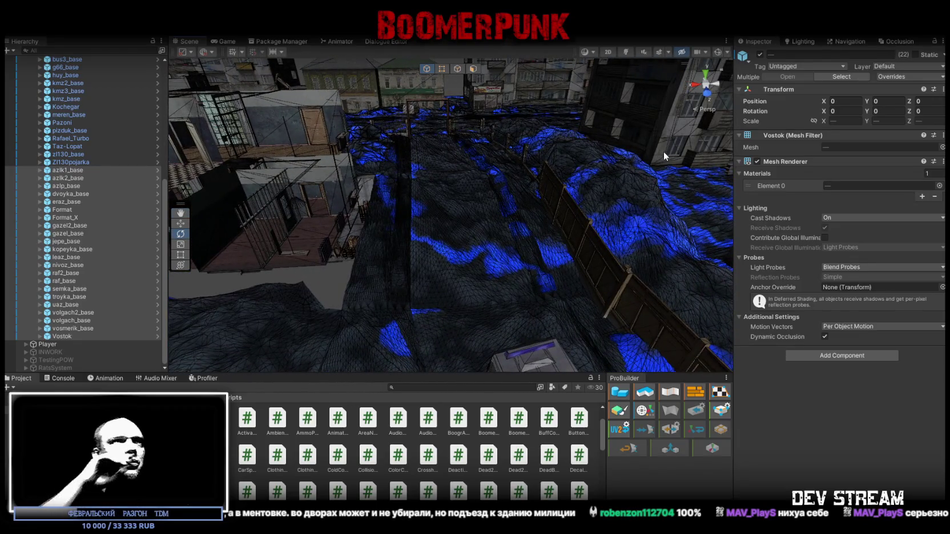
pyautogui.moveTo(661, 152)
pyautogui.mouseDown()
pyautogui.moveTo(583, 176)
pyautogui.moveTo(600, 152)
pyautogui.moveTo(590, 142)
pyautogui.moveTo(531, 194)
pyautogui.moveTo(878, 245)
pyautogui.mouseUp()
pyautogui.click(528, 199)
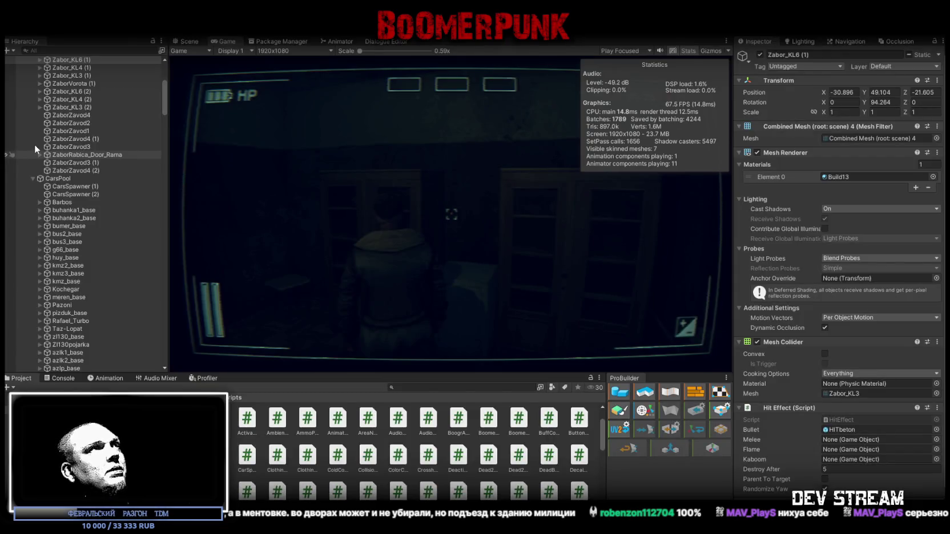
# - Exit play mode, collapse Zaboris and ###TutorMap###, and select !!!StartTRG under ###TRG### > =!=START=!=
pyautogui.hotkey('ctrl', 'p')
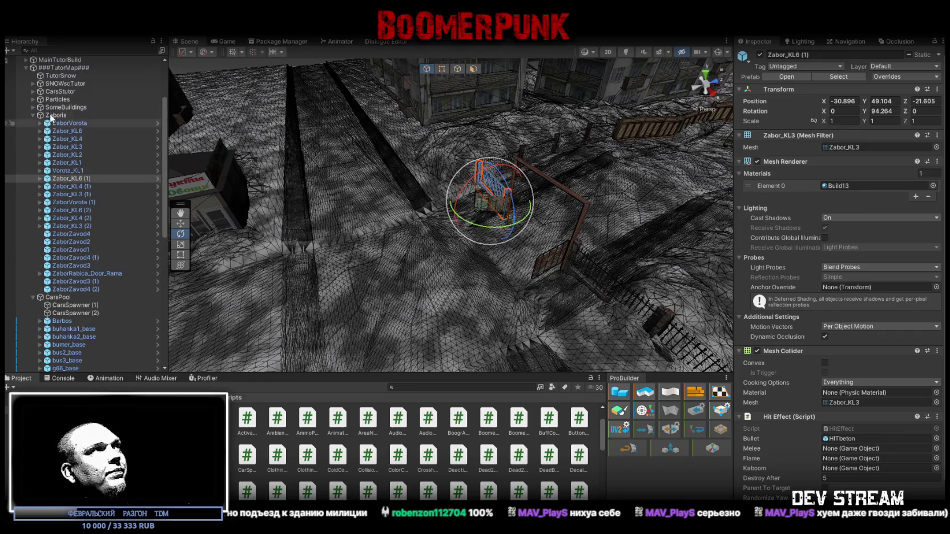
pyautogui.click(33, 115)
pyautogui.click(28, 146)
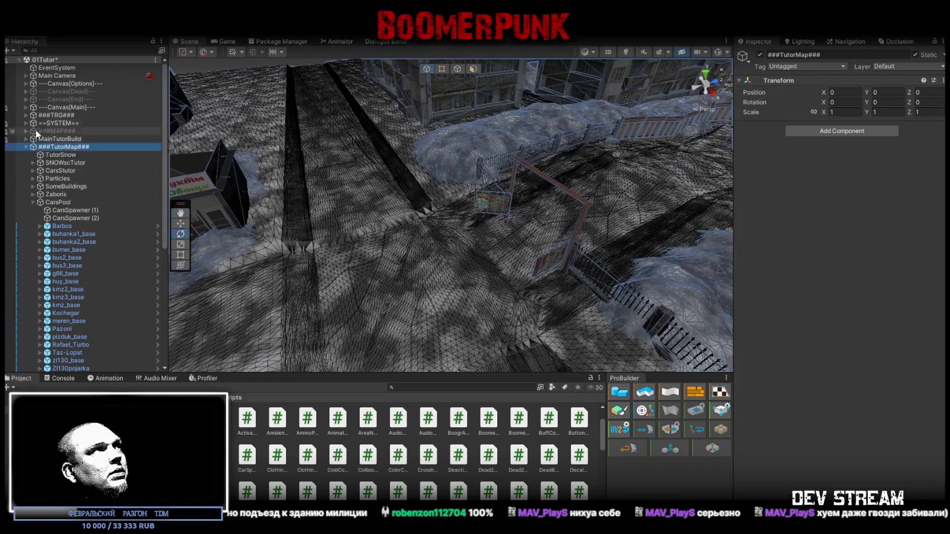
pyautogui.click(27, 146)
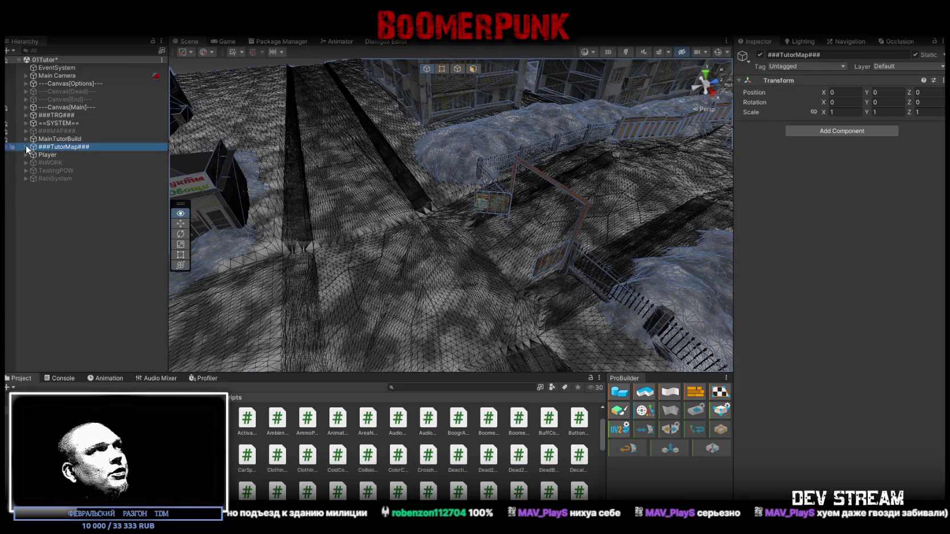
pyautogui.click(26, 116)
pyautogui.click(60, 124)
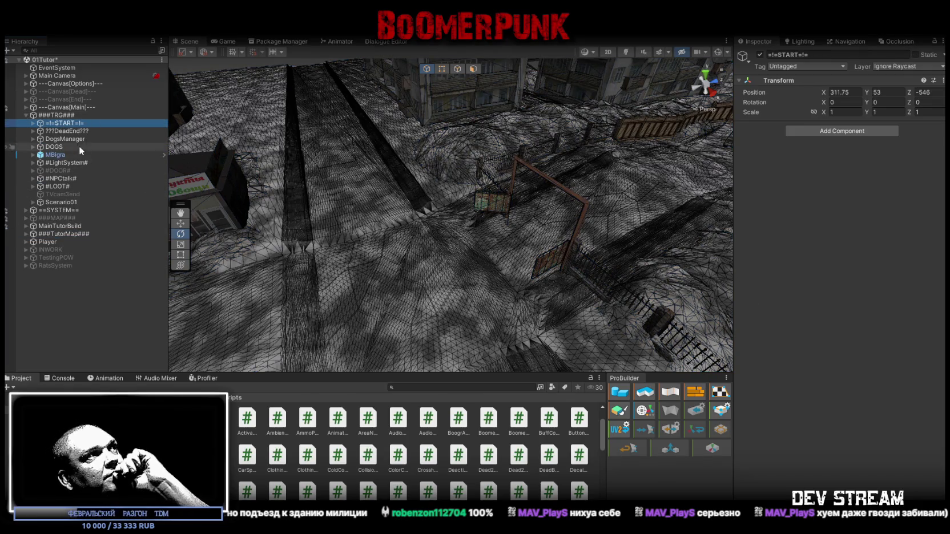
pyautogui.click(32, 123)
pyautogui.click(64, 130)
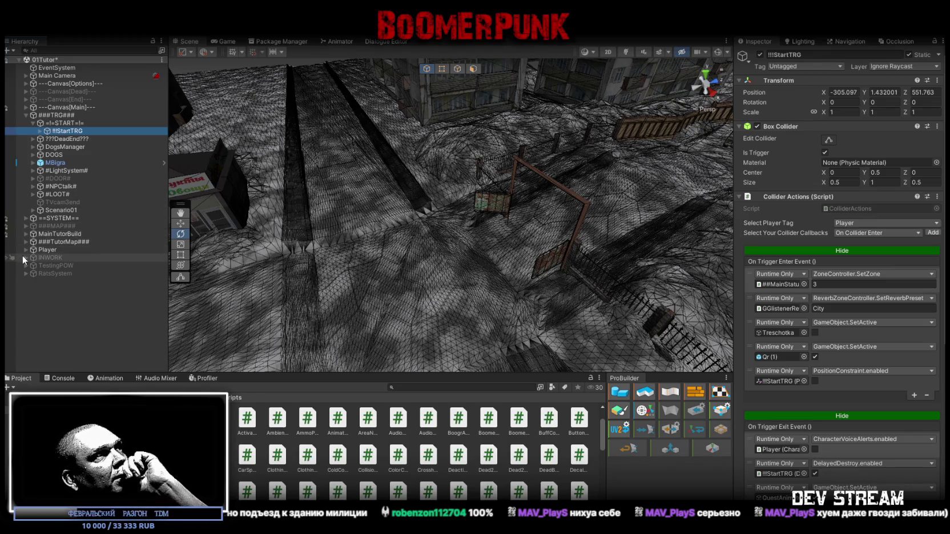
# - Expand -LOCATION > TrainStation and inspect the TrainStationTRG trigger's events
pyautogui.click(25, 226)
pyautogui.scroll(-3, 71, 278)
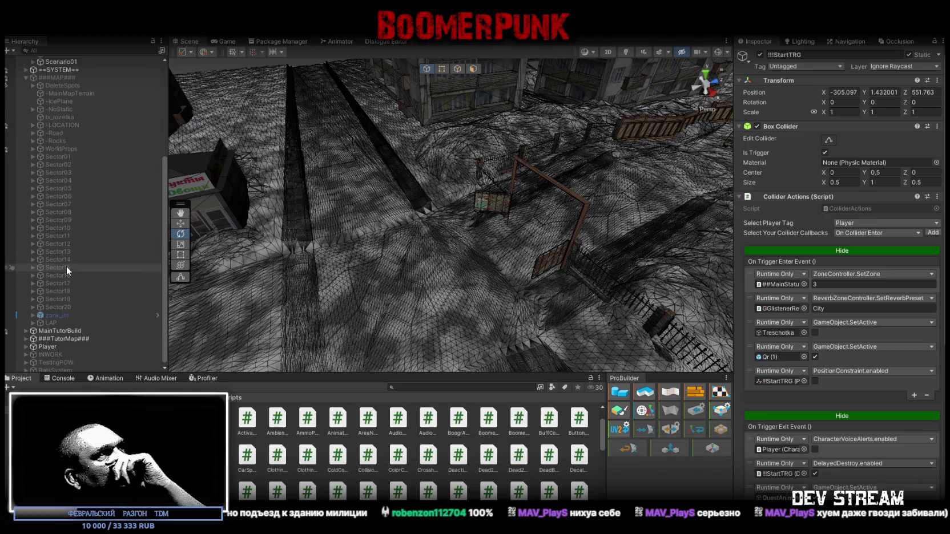
pyautogui.click(32, 213)
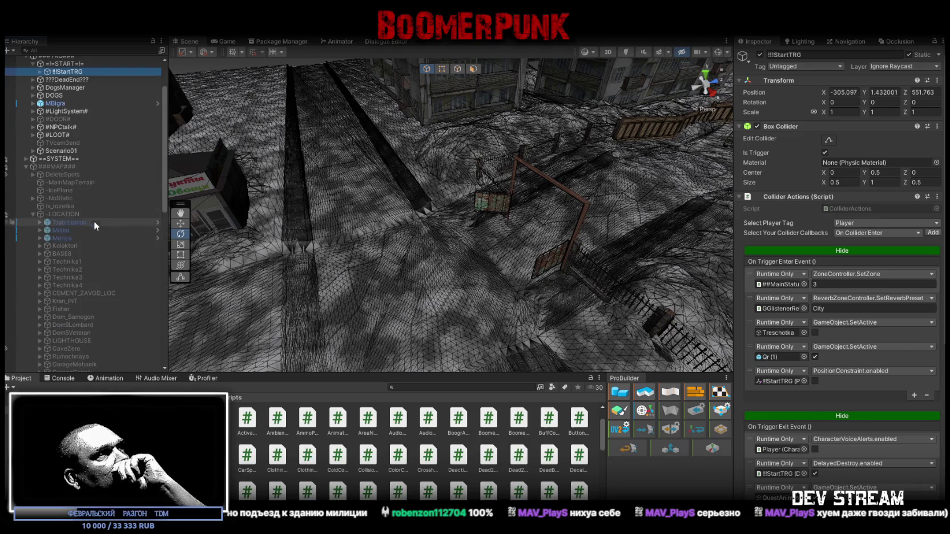
pyautogui.click(69, 223)
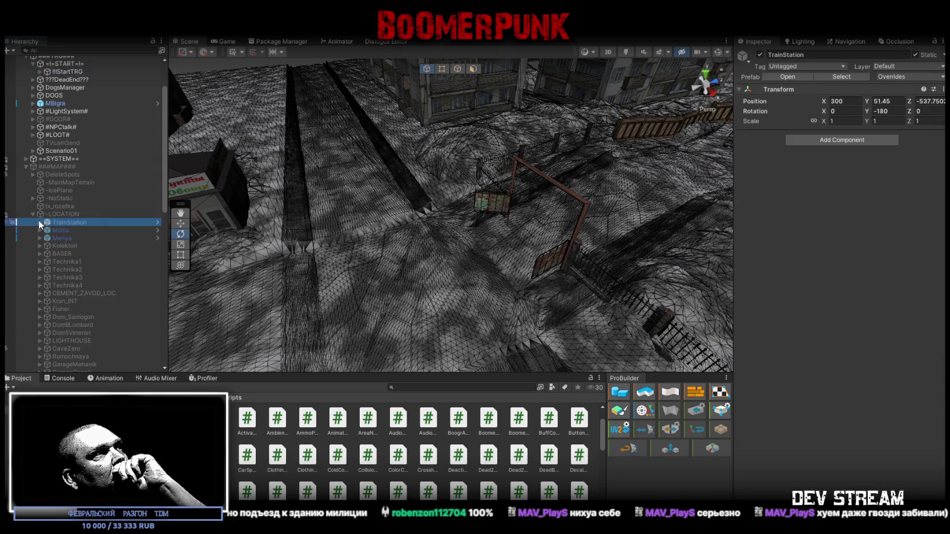
pyautogui.click(40, 222)
pyautogui.click(73, 229)
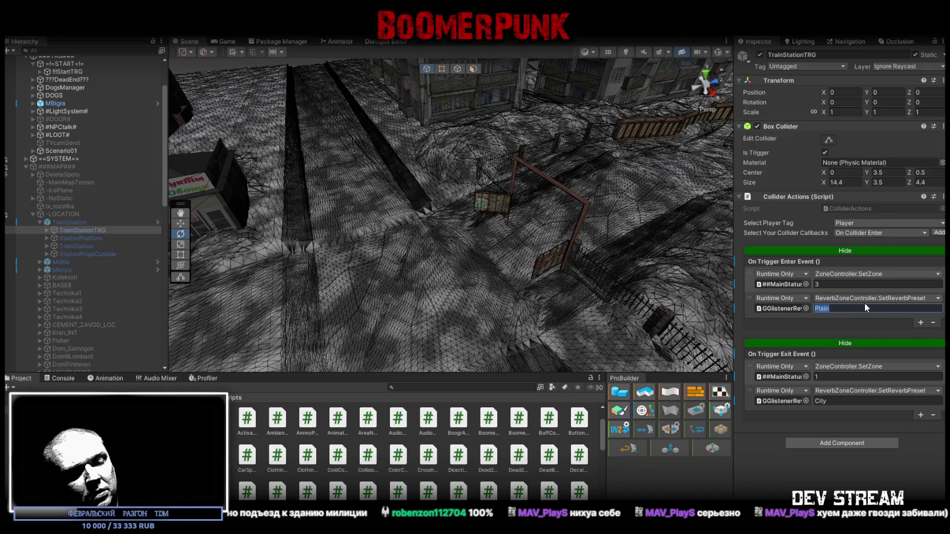
pyautogui.click(25, 166)
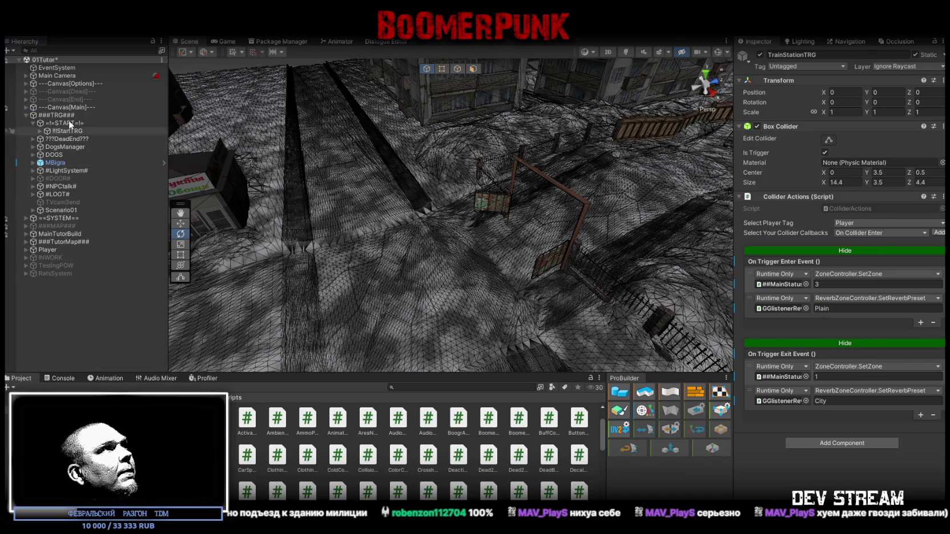
# - Change !!!StartTRG's SetReverbPreset argument from City to Plain
pyautogui.click(67, 131)
pyautogui.click(848, 308)
pyautogui.write('Plain')
pyautogui.scroll(-3, 895, 314)
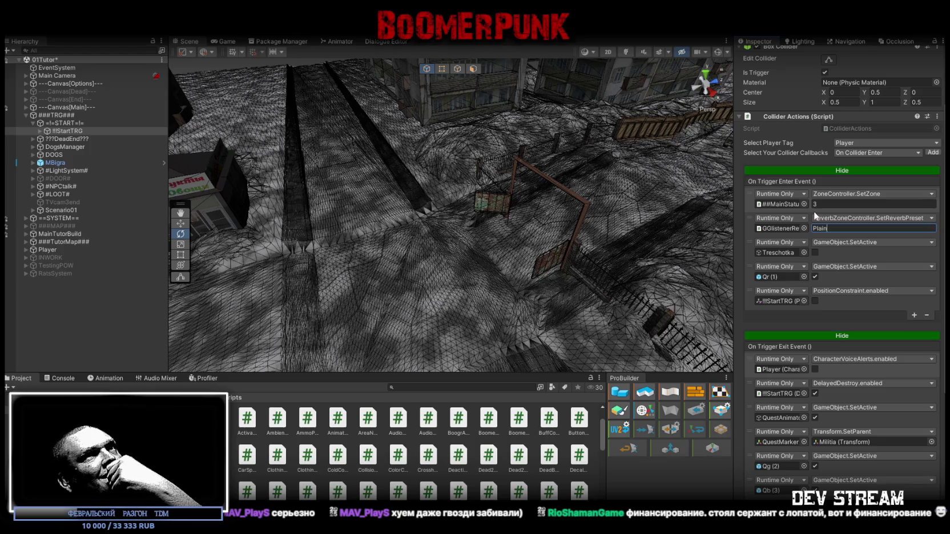
pyautogui.click(67, 131)
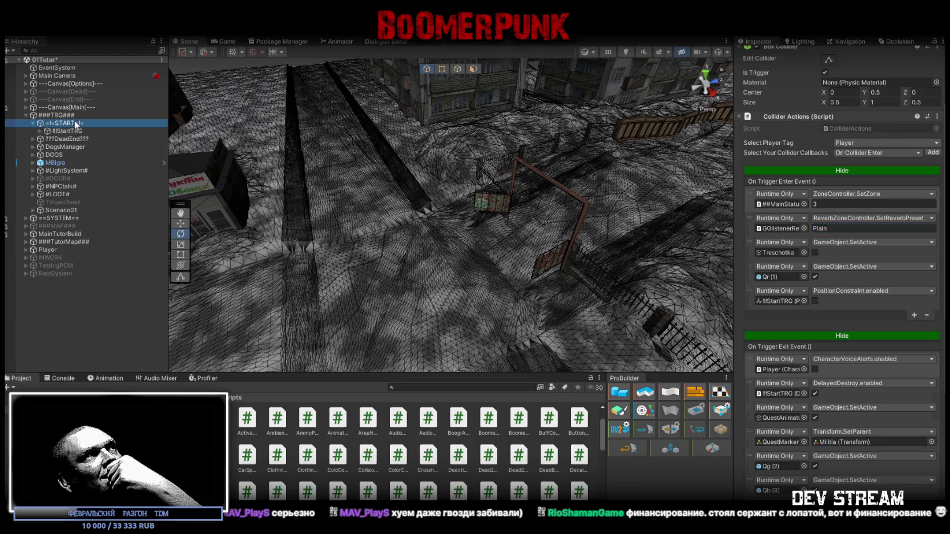
# - Show the Console panel, then frame and orbit around !!!StartTRG's building in the Scene view
pyautogui.click(54, 377)
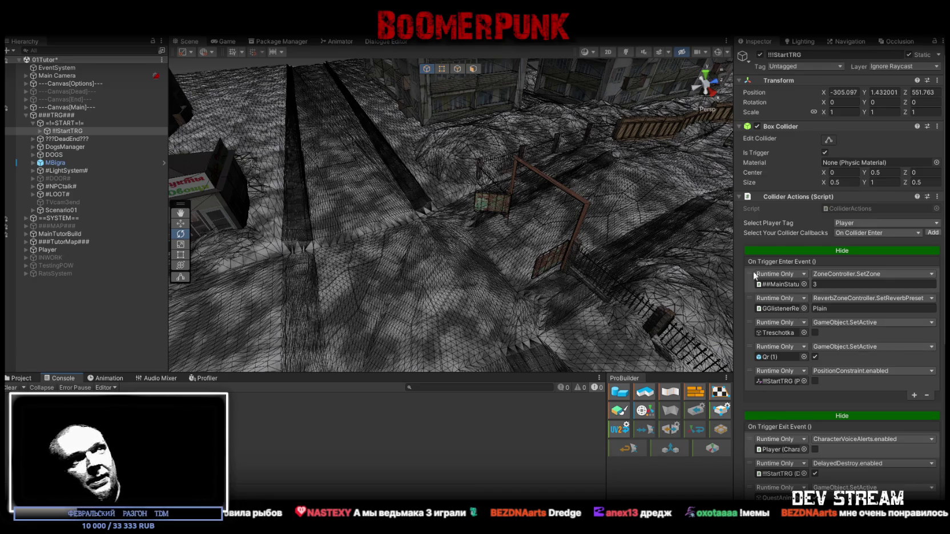
pyautogui.press('f')
pyautogui.moveTo(419, 168); pyautogui.dragTo(668, 168)
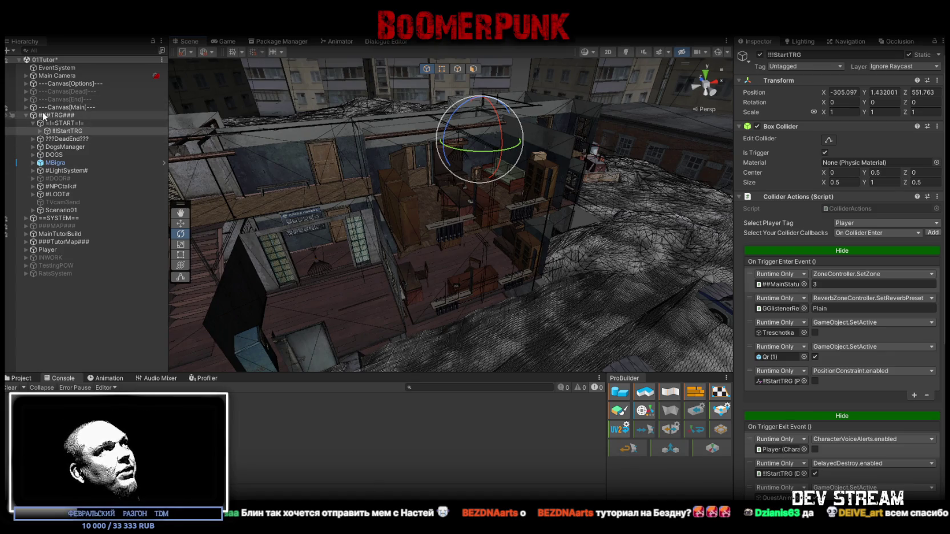
# - Expand ==SYSTEM== in the Hierarchy to list ##AUDIO##, PlayerSystem, AI-MANAGER and its other children
pyautogui.click(26, 219)
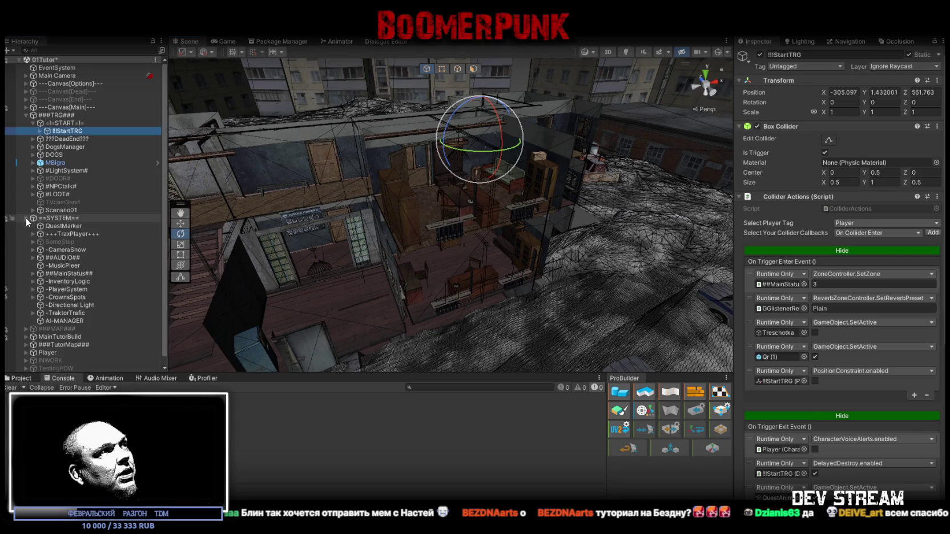
# - Expand ##AUDIO## and ##AUDIOTRG##, then select StartMusic to show music index 0 on entry, 4 on exit
pyautogui.click(60, 257)
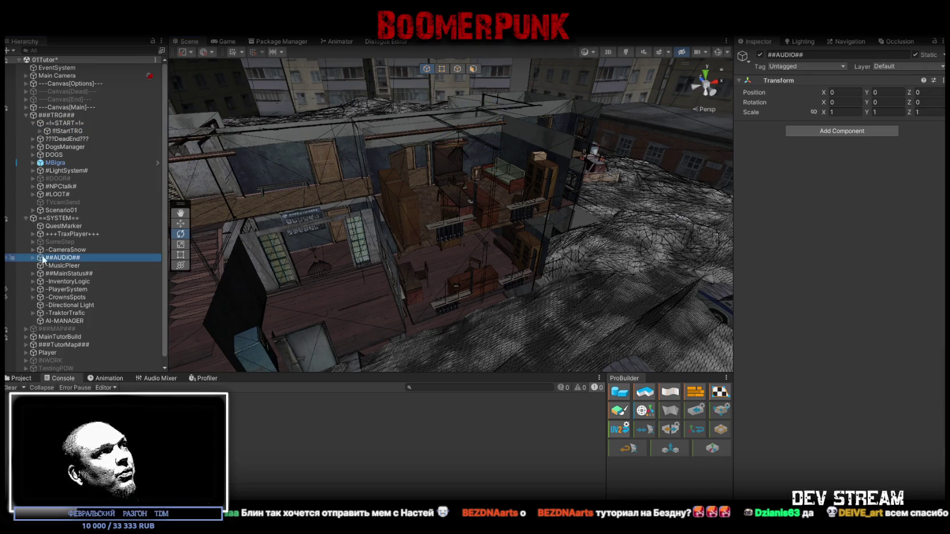
pyautogui.click(32, 257)
pyautogui.click(69, 266)
pyautogui.moveTo(450, 248)
pyautogui.mouseDown()
pyautogui.moveTo(394, 249)
pyautogui.moveTo(423, 245)
pyautogui.mouseUp()
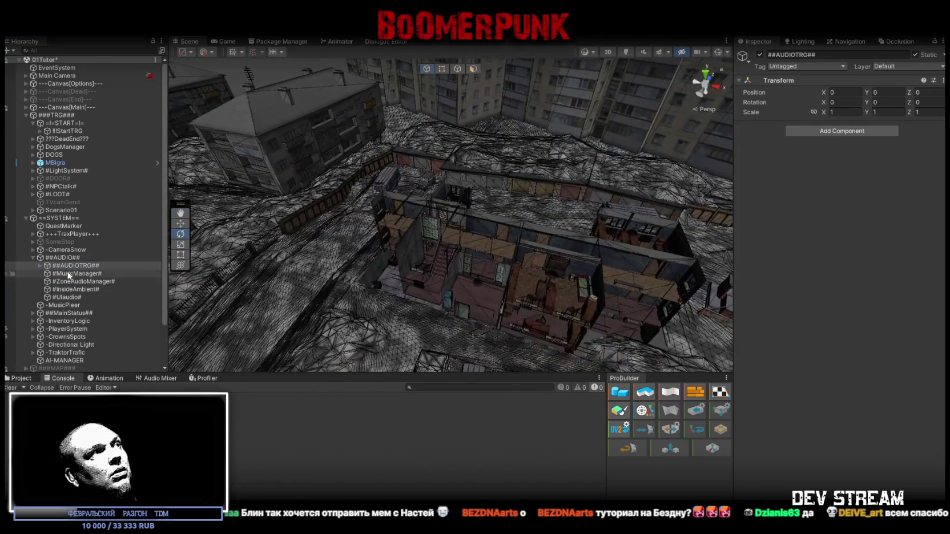
pyautogui.click(40, 265)
pyautogui.click(81, 274)
# - Move the Scene view to a wider town viewpoint and select #ZoneAudioManager# to view its Winter_Loop Audio Source
pyautogui.moveTo(181, 245); pyautogui.dragTo(186, 207)
pyautogui.moveTo(350, 169)
pyautogui.mouseDown()
pyautogui.moveTo(97, 190)
pyautogui.moveTo(18, 184)
pyautogui.moveTo(163, 182)
pyautogui.moveTo(407, 211)
pyautogui.mouseUp()
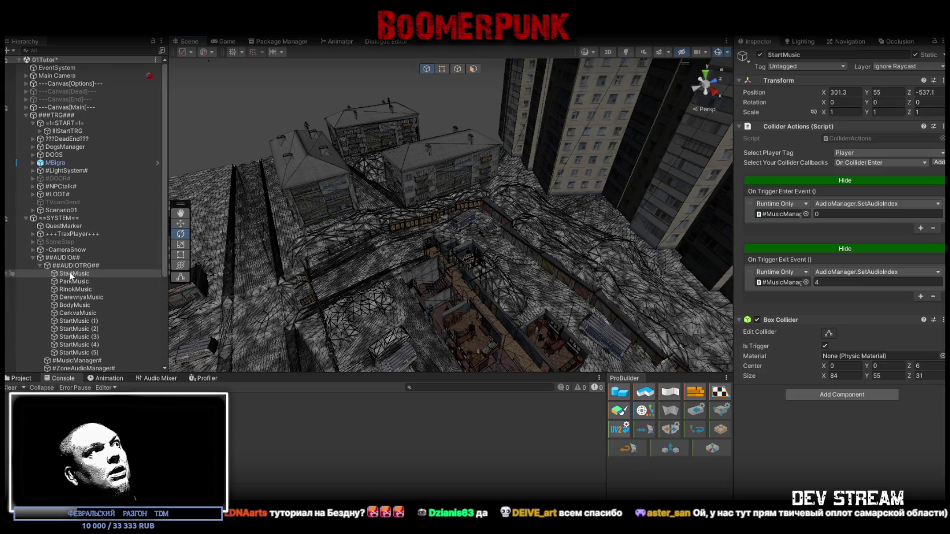
pyautogui.click(40, 265)
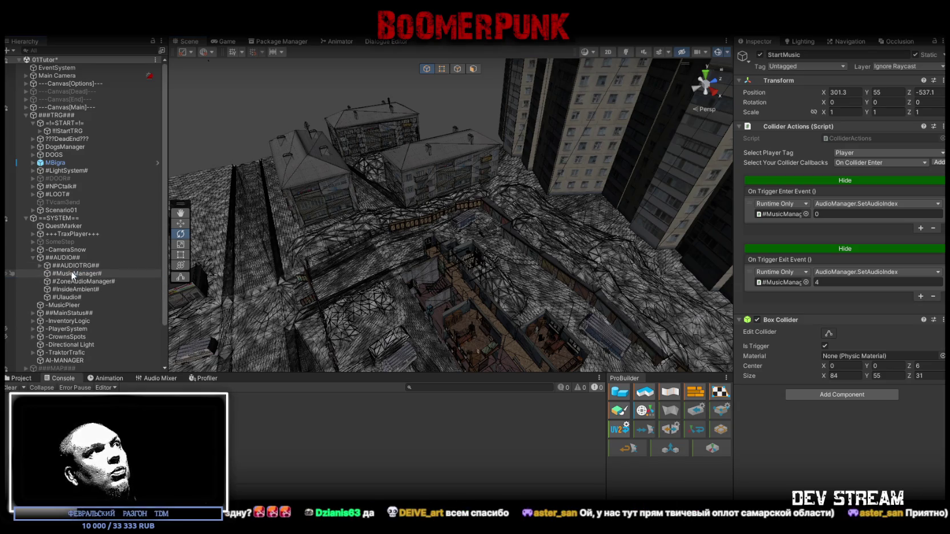
pyautogui.click(70, 272)
pyautogui.click(86, 280)
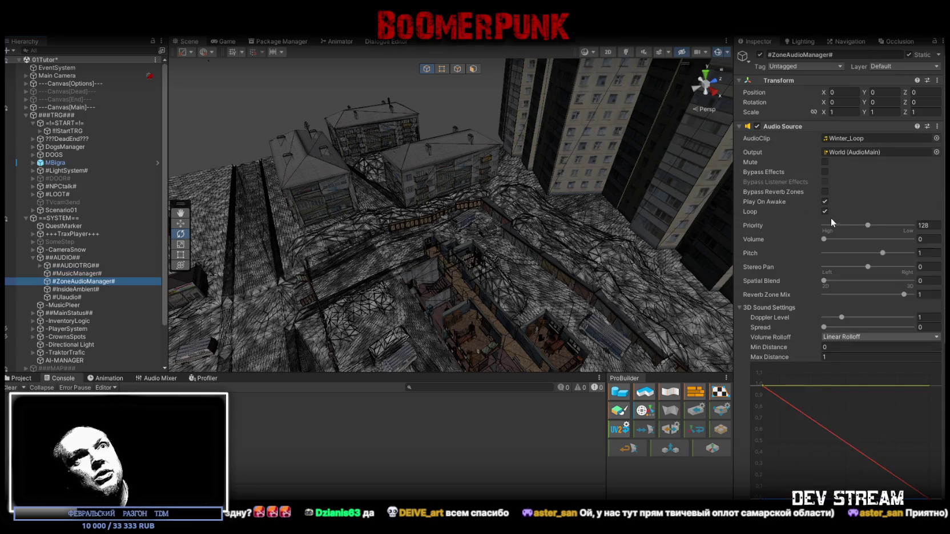
# - Ping the Winter_Loop clip in the SFX sound folder and scrub through its preview waveform
pyautogui.scroll(-5, 878, 229)
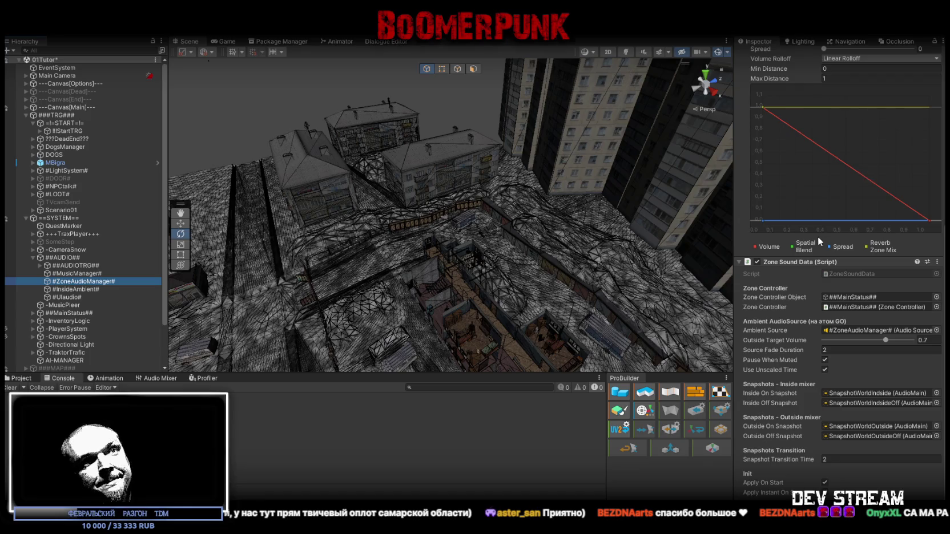
pyautogui.scroll(3, 819, 246)
pyautogui.scroll(5, 825, 243)
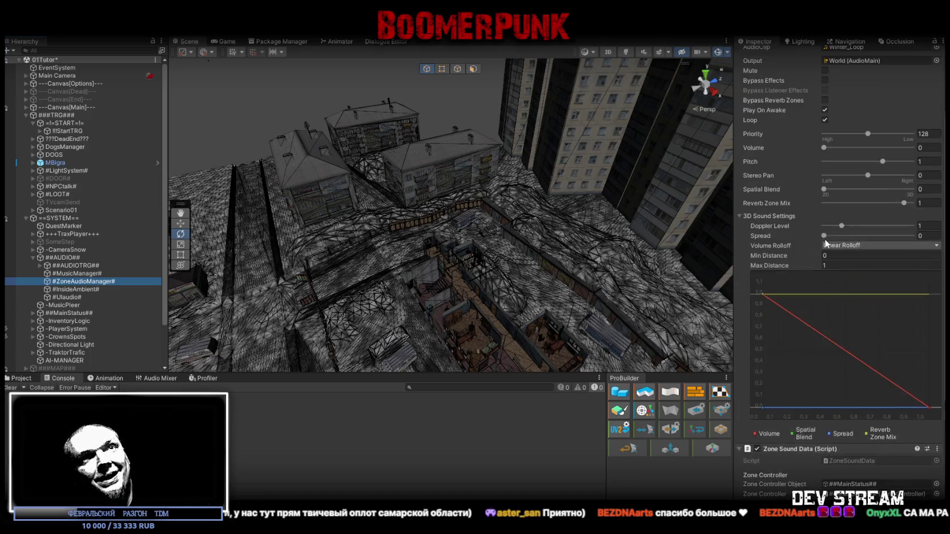
pyautogui.click(853, 140)
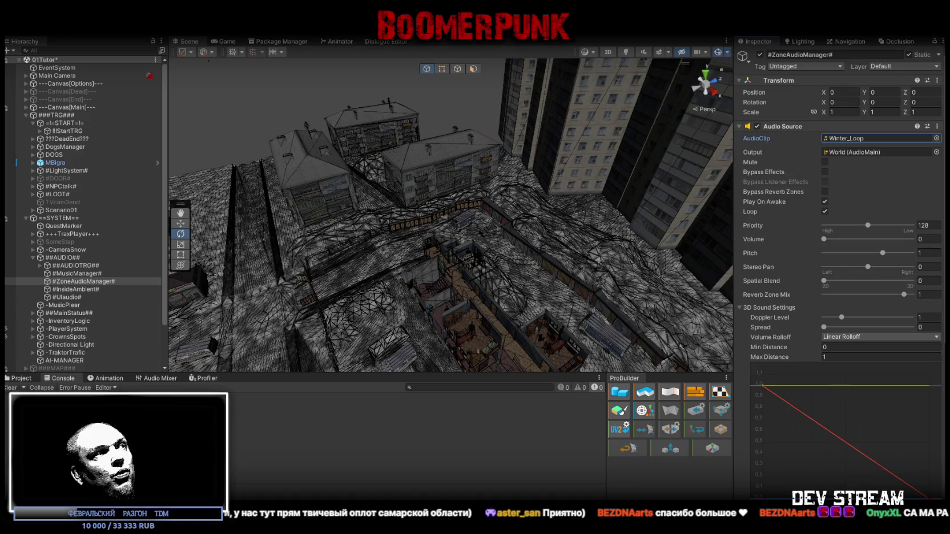
pyautogui.click(853, 138)
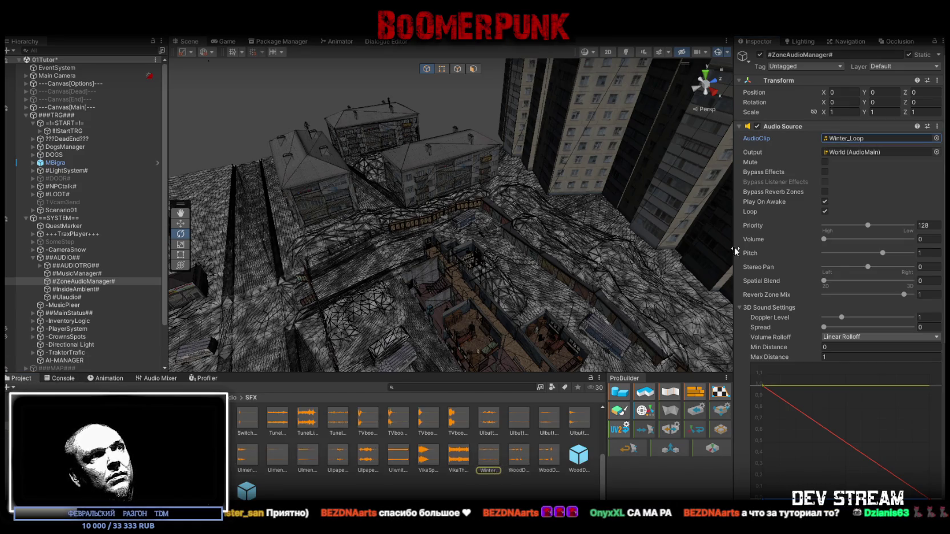
pyautogui.click(489, 457)
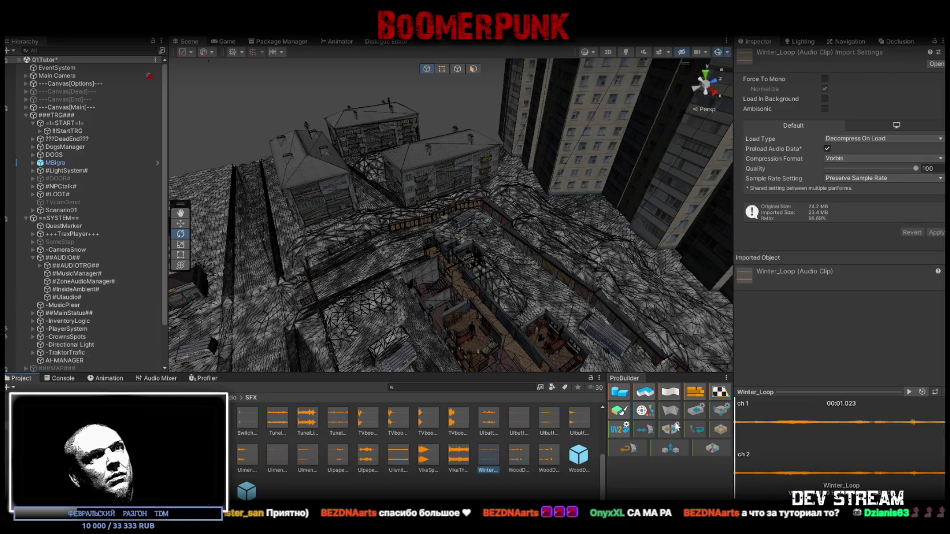
pyautogui.moveTo(763, 419); pyautogui.dragTo(867, 424)
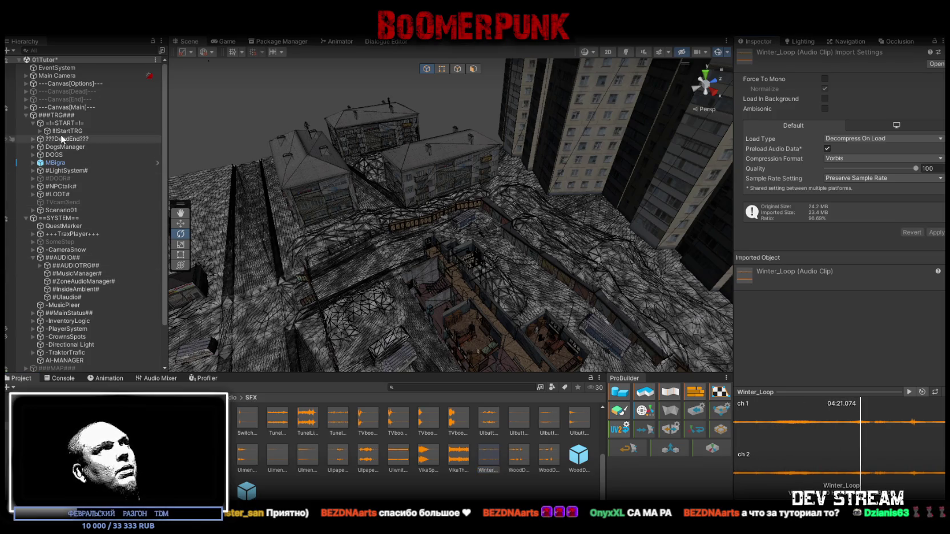
pyautogui.click(29, 264)
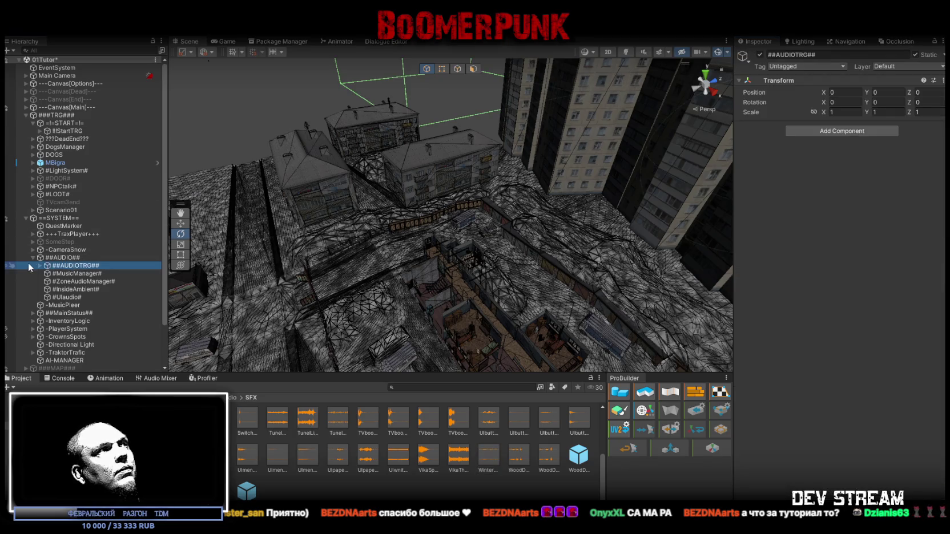
# - Select #MusicManager# to show its nine Audio Clips with max volumes 0.2–0.7 and Transition Duration 1
pyautogui.click(39, 266)
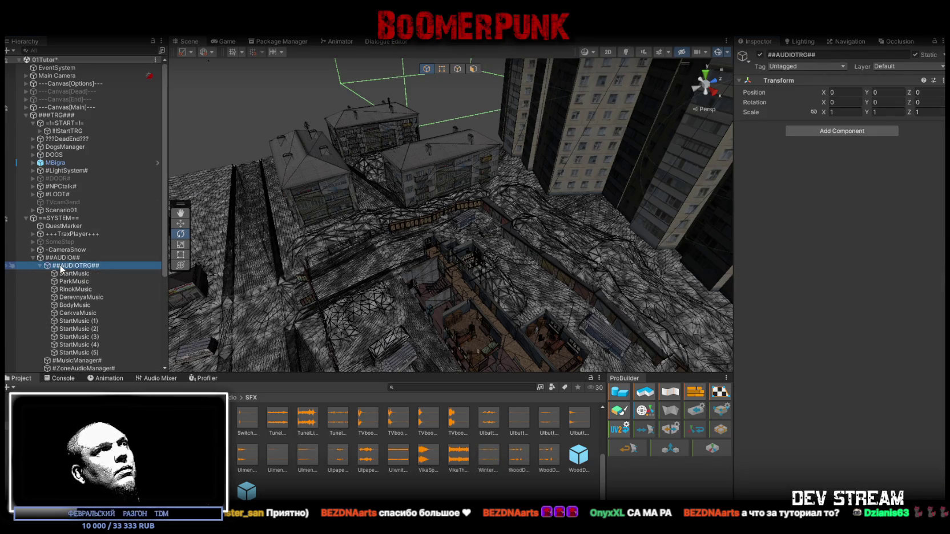
pyautogui.scroll(-3, 71, 317)
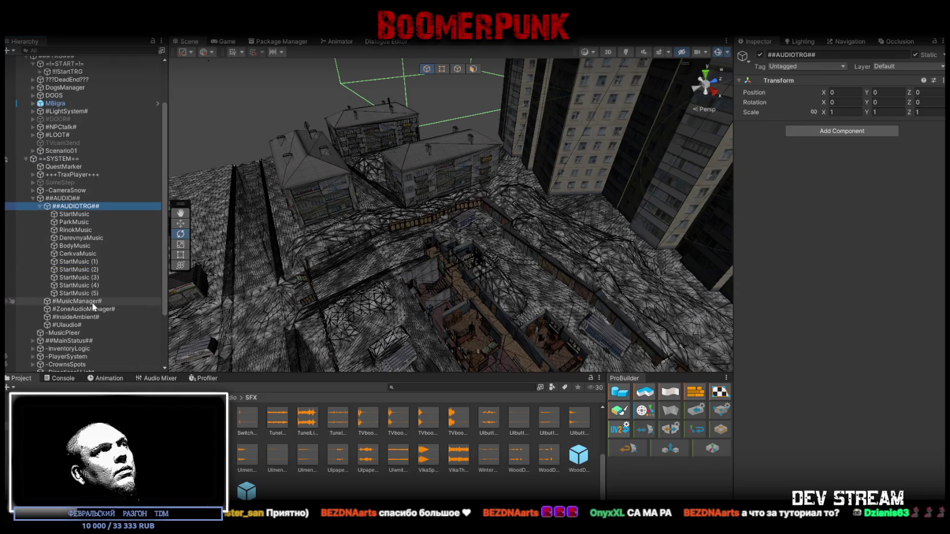
pyautogui.click(93, 309)
pyautogui.click(89, 301)
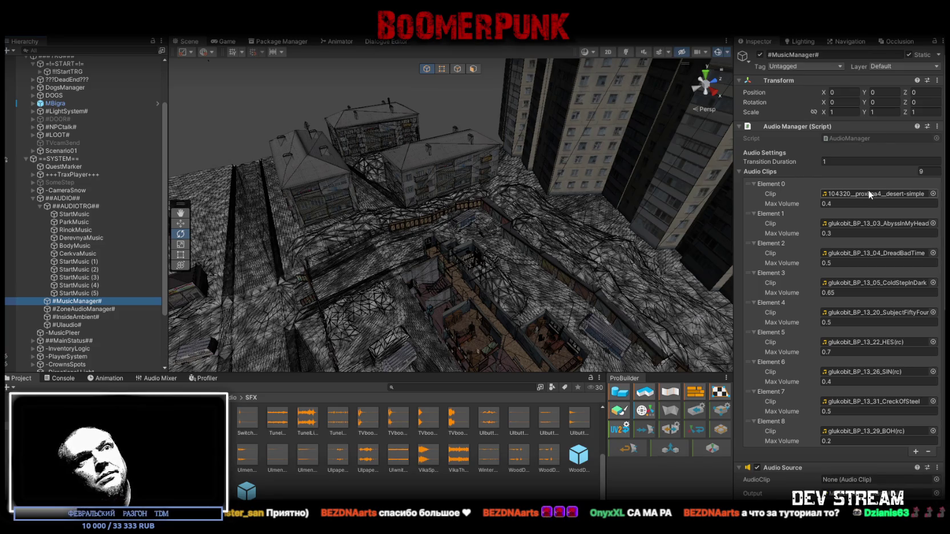
pyautogui.scroll(-5, 859, 226)
# - Preview Element 0's desert-simple clip in the Sounds folder, then return to #MusicManager#'s Element 0 Max Volume
pyautogui.scroll(5, 867, 258)
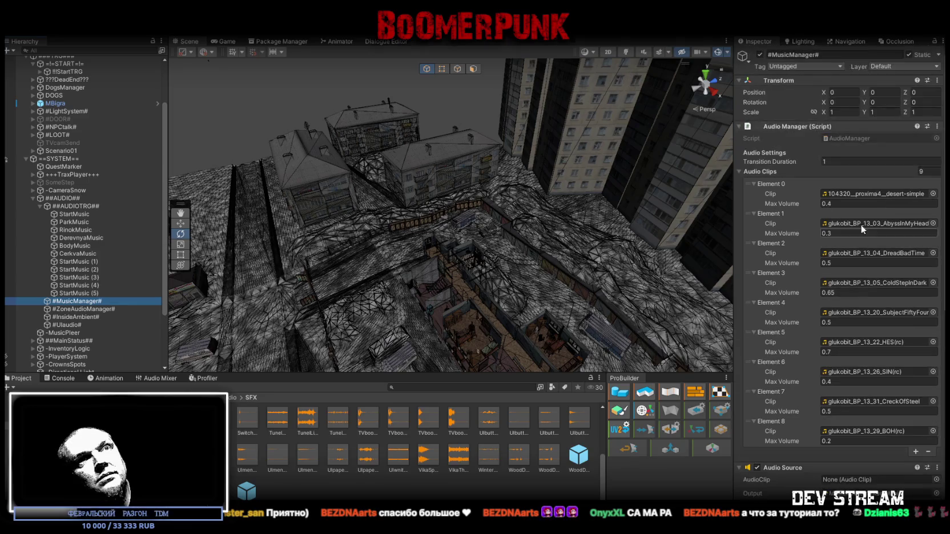
pyautogui.click(872, 194)
pyautogui.click(251, 420)
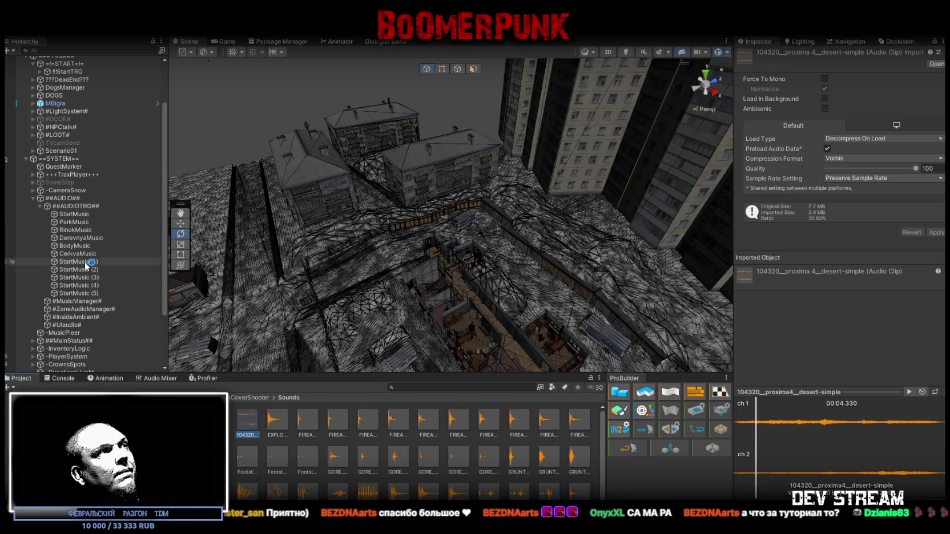
pyautogui.click(116, 301)
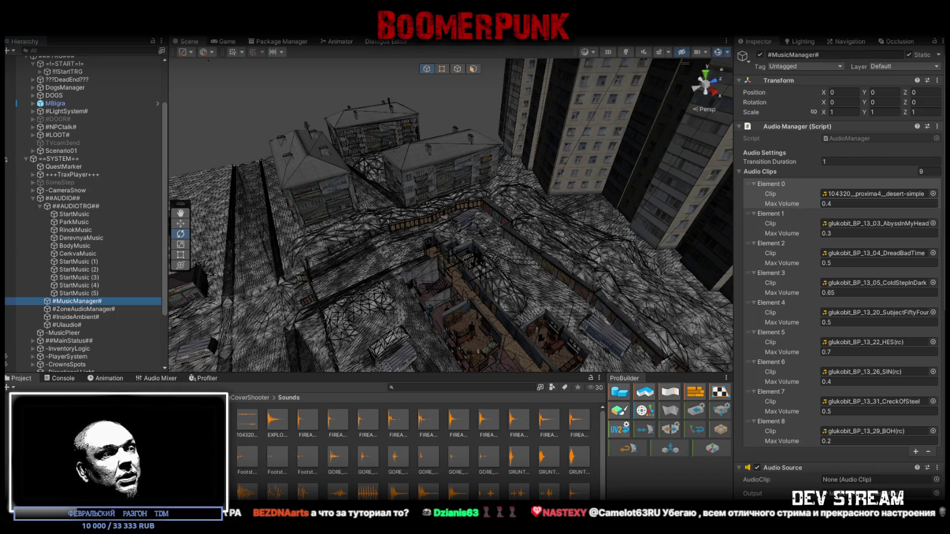
pyautogui.click(840, 204)
# - Set Element 0's Max Volume to 0.01 and enter Play mode with Ctrl+P
pyautogui.write('0.01')
pyautogui.press('Return')
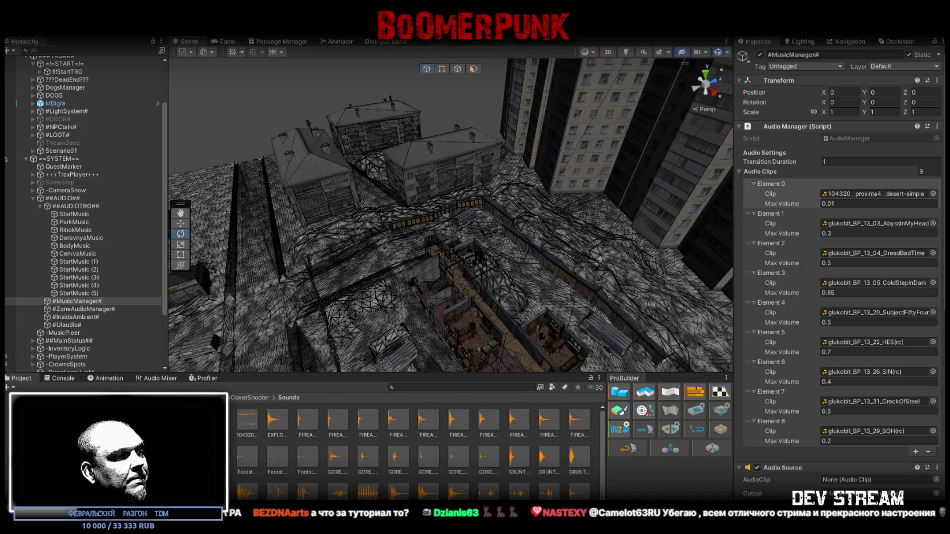
pyautogui.hotkey('ctrl', 'p')
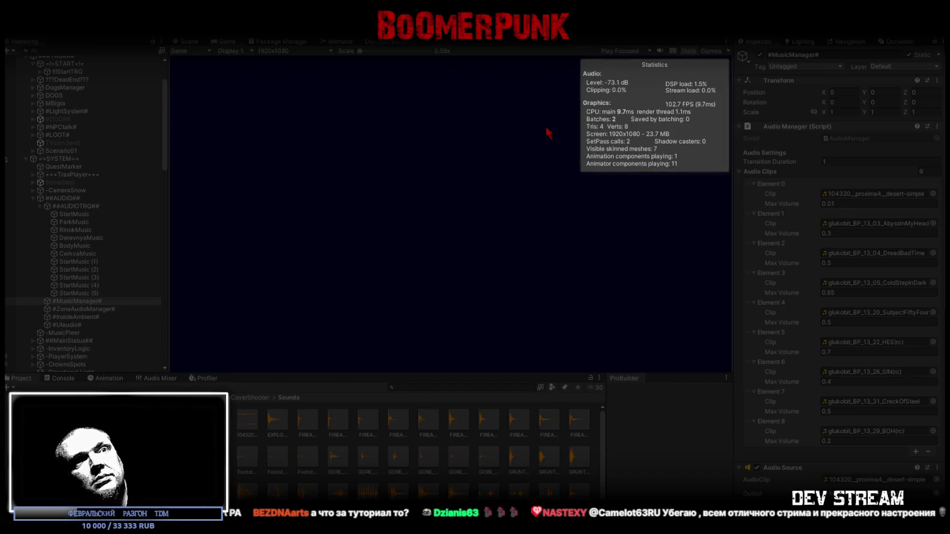
# - Maximize the Game view, hide the stats overlay, and walk through the window room into the corridor
pyautogui.doubleClick(221, 41)
pyautogui.click(906, 51)
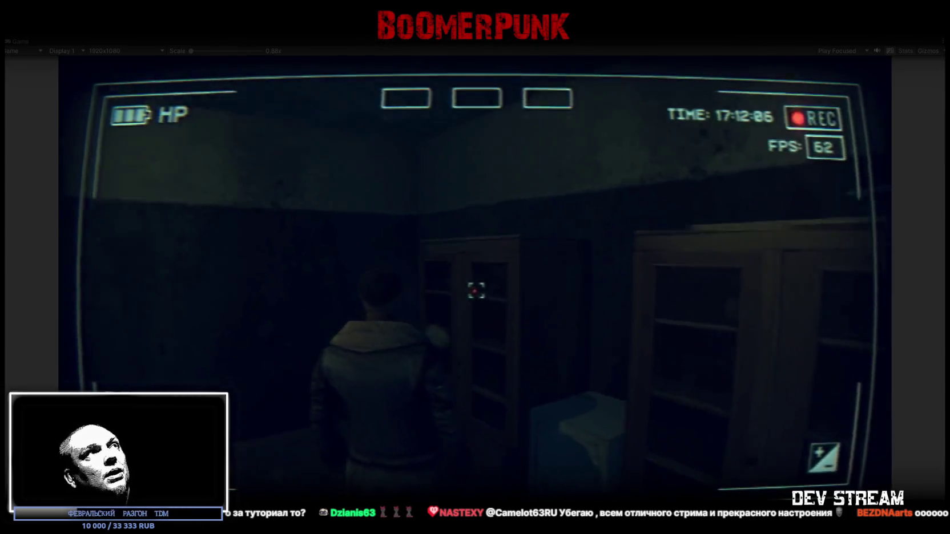
pyautogui.press('w')
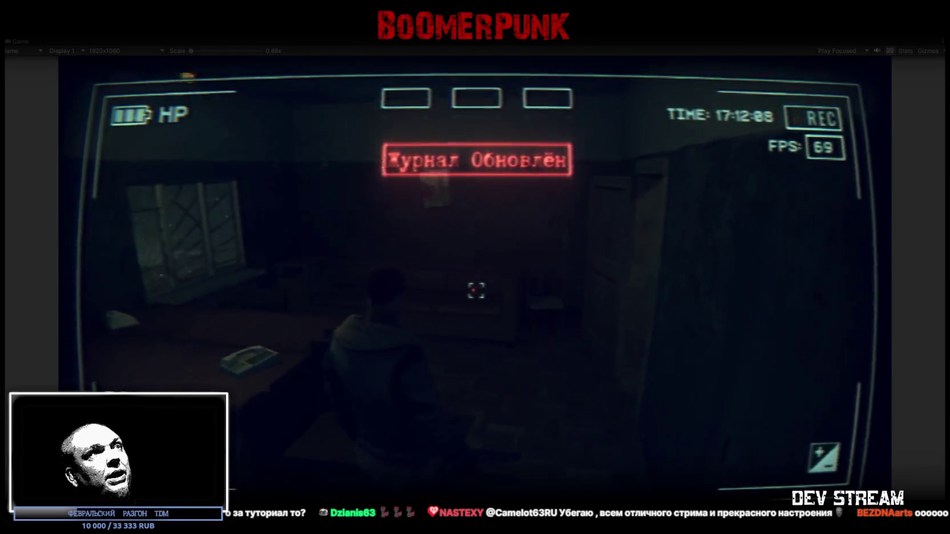
pyautogui.press('w')
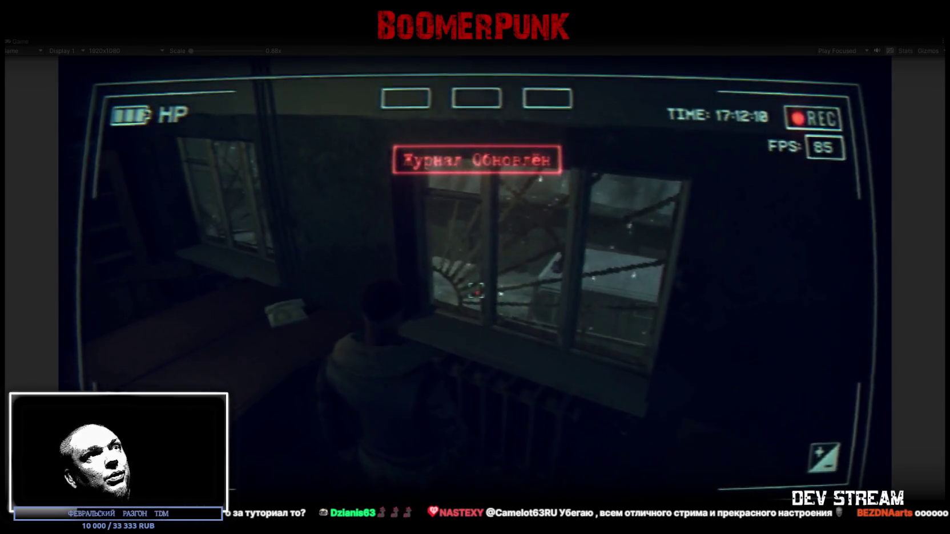
pyautogui.press('a')
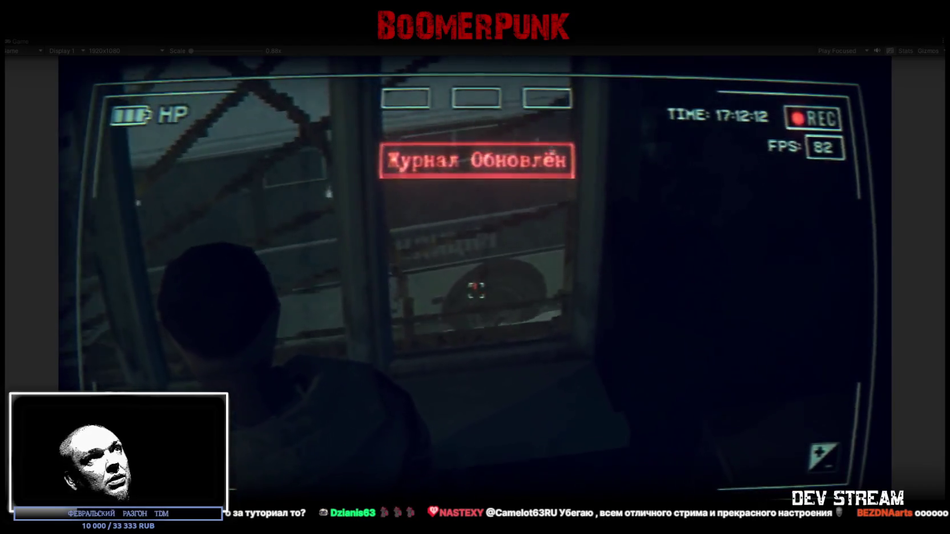
pyautogui.press('w')
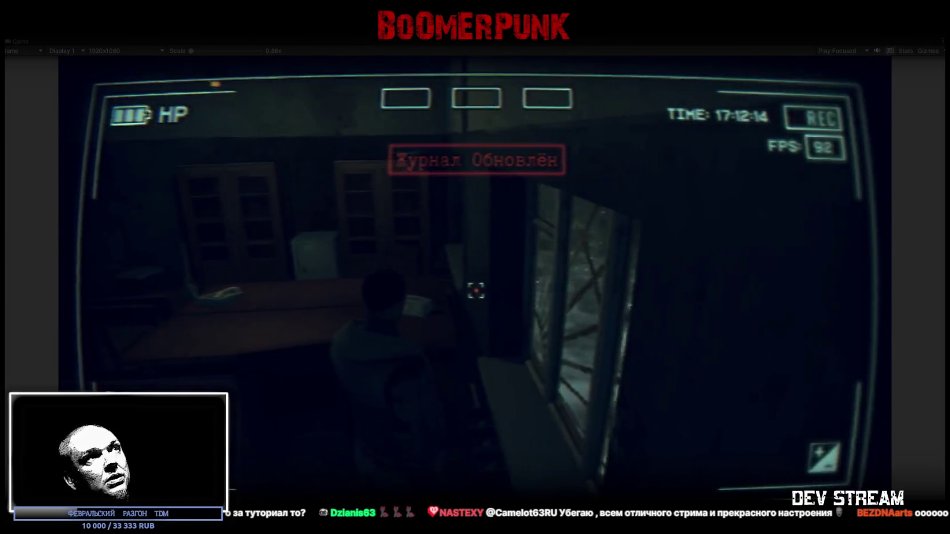
pyautogui.press('w')
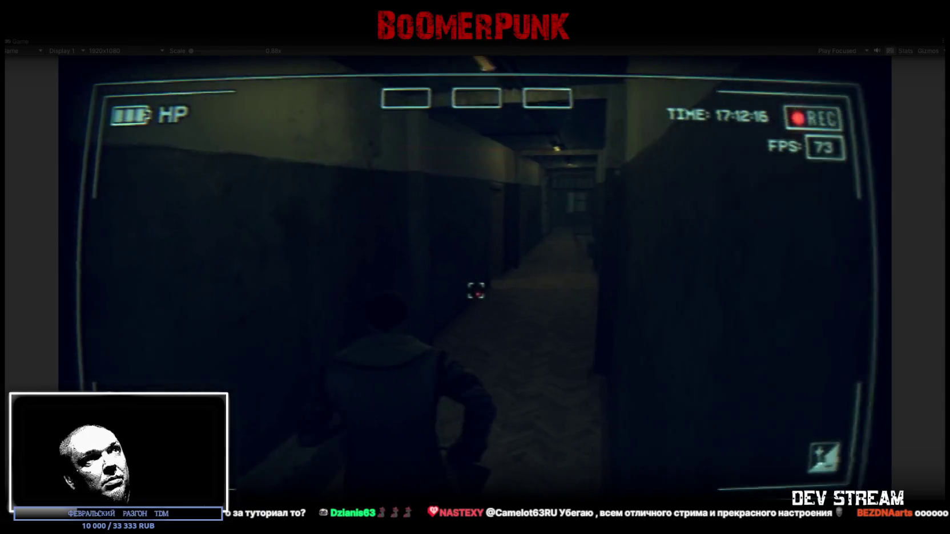
pyautogui.press('w')
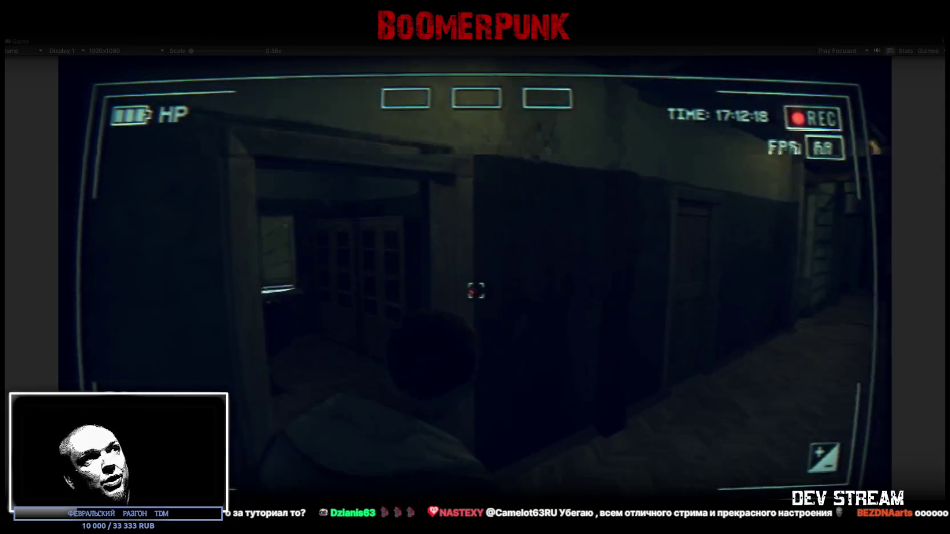
# - Walk along the next room's window, then down the cell corridor to the barred door
pyautogui.press('w')
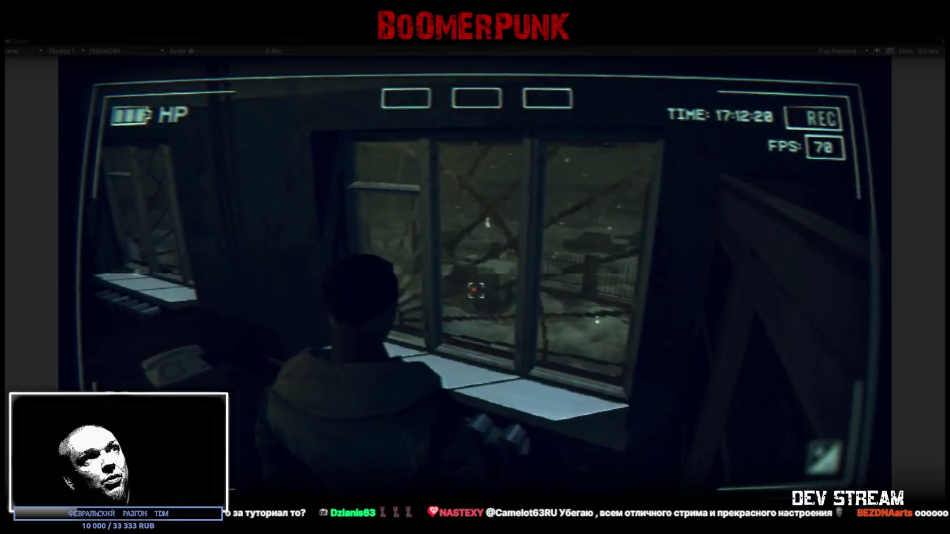
pyautogui.press('w')
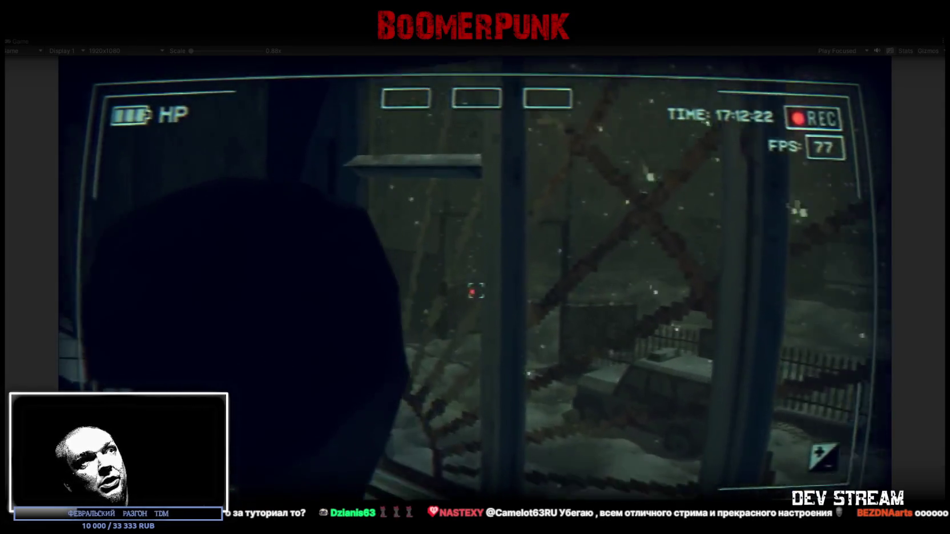
pyautogui.press('w')
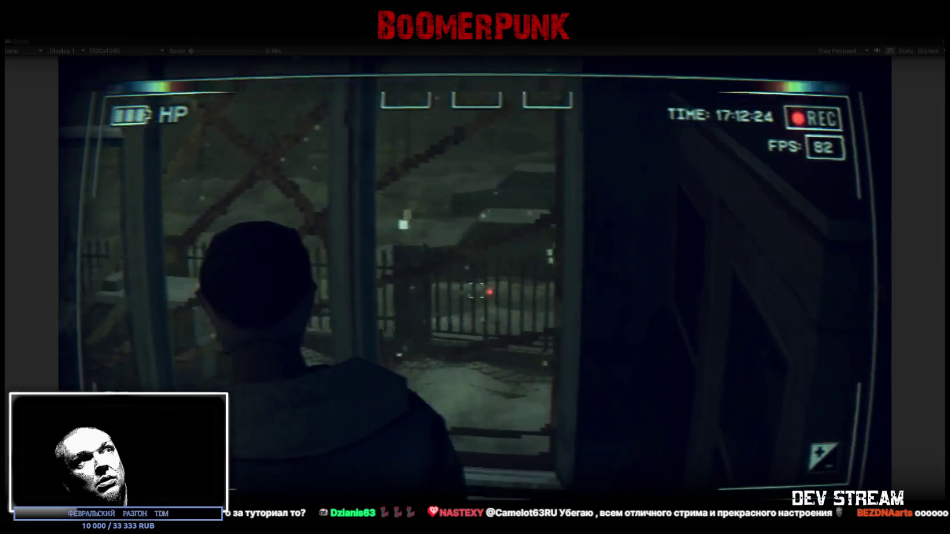
pyautogui.press('w')
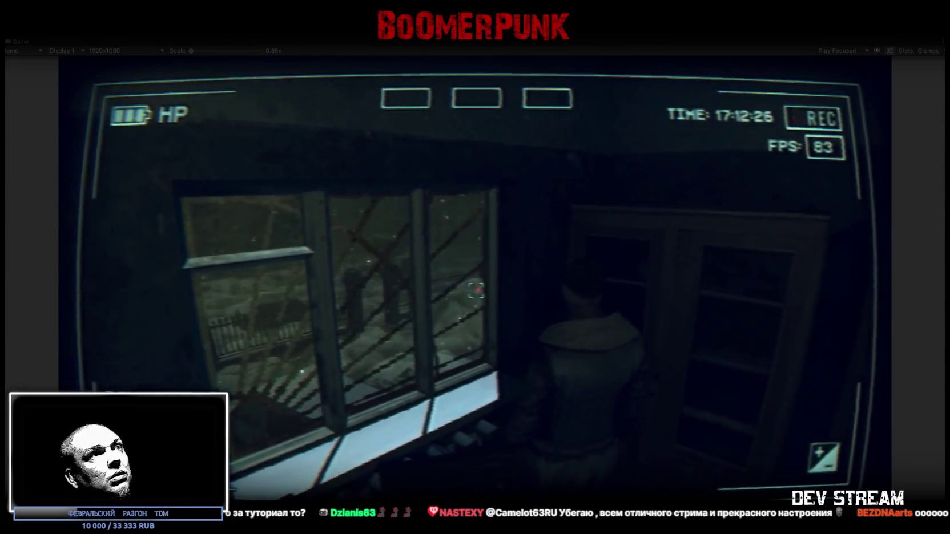
pyautogui.press('w')
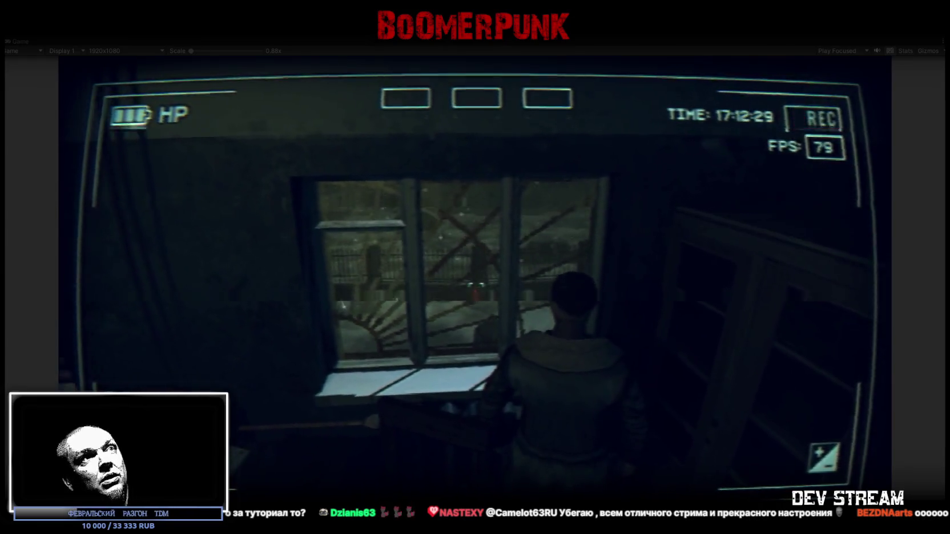
pyautogui.press('w')
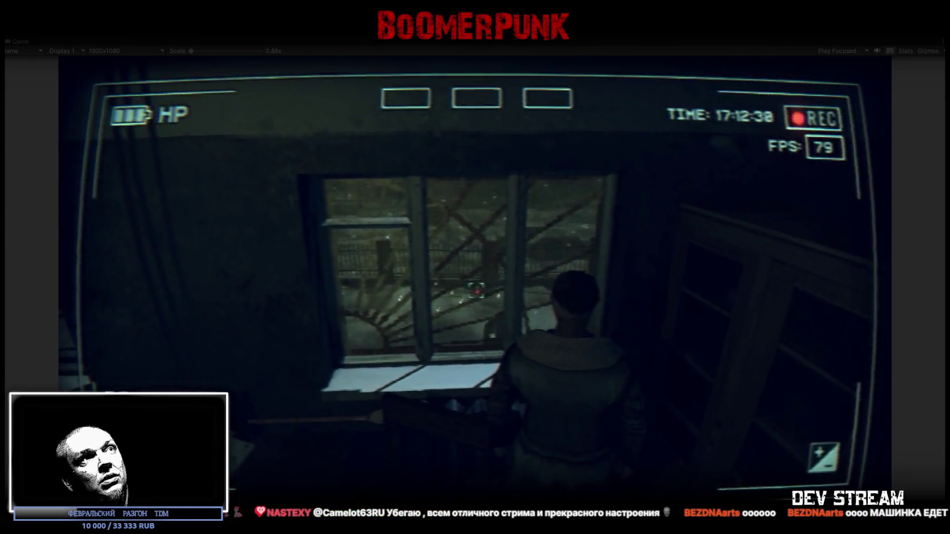
pyautogui.press('w')
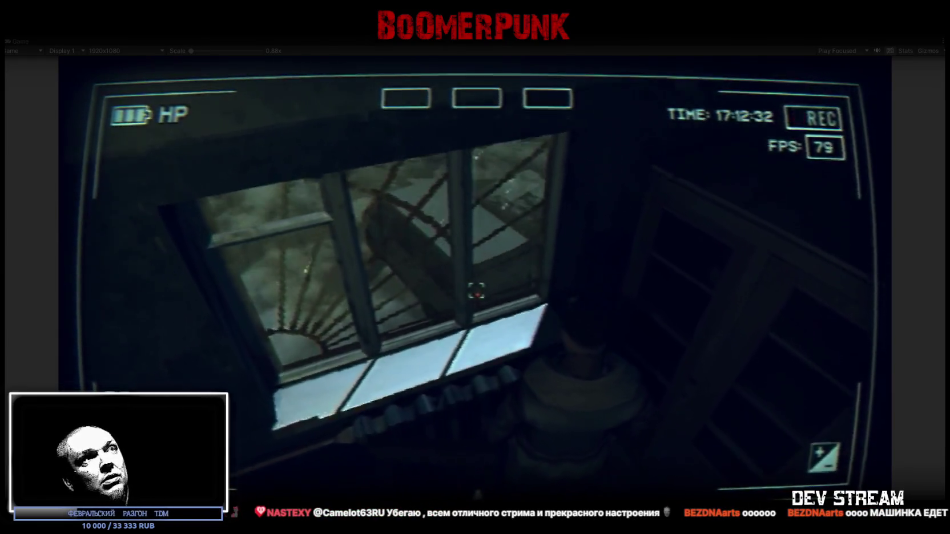
pyautogui.press('w')
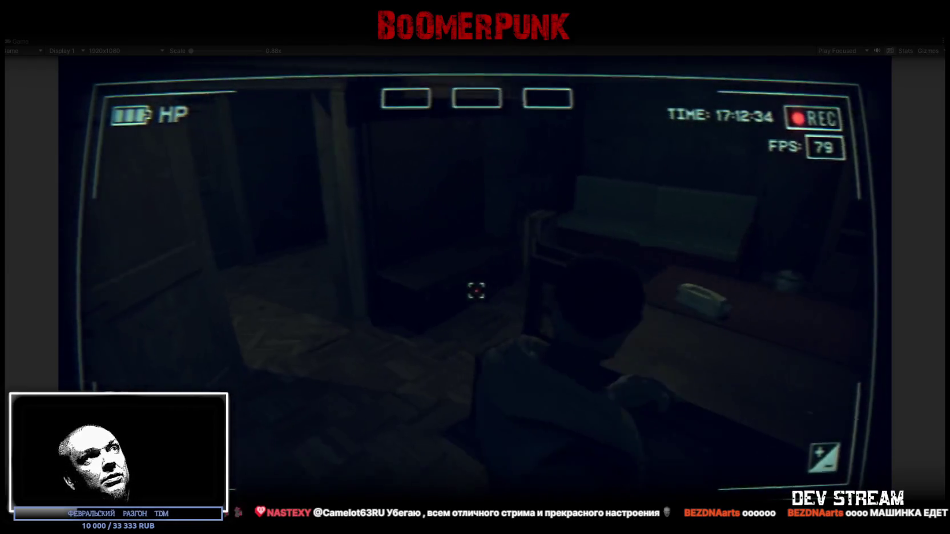
pyautogui.press('w')
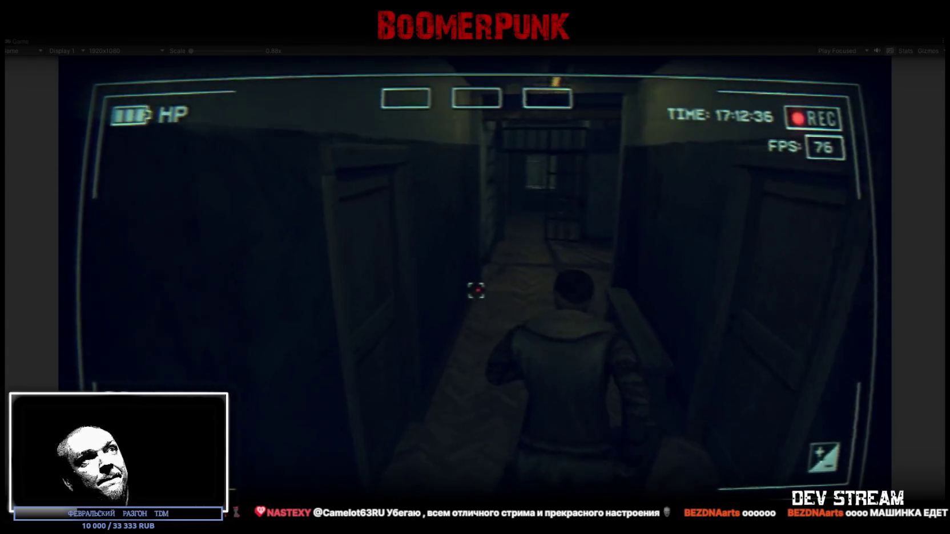
pyautogui.press('w')
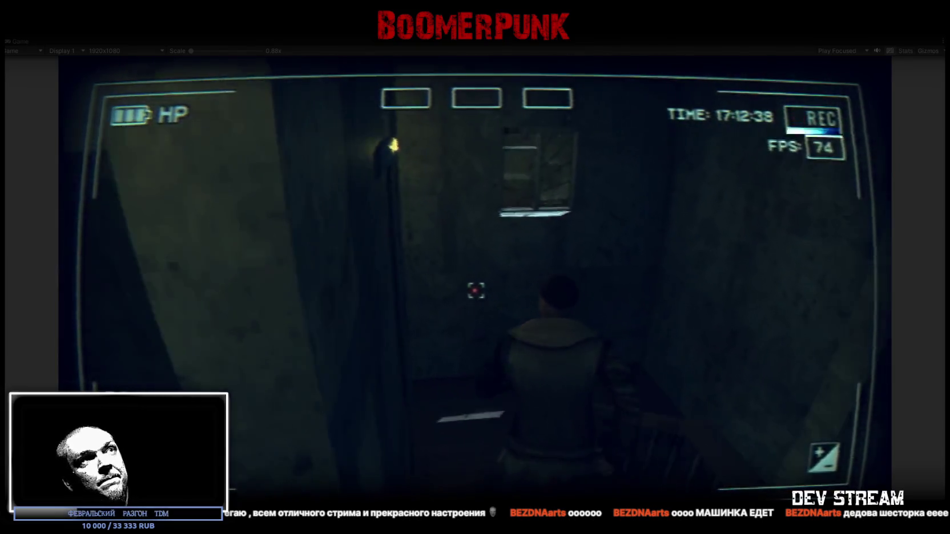
pyautogui.press('w')
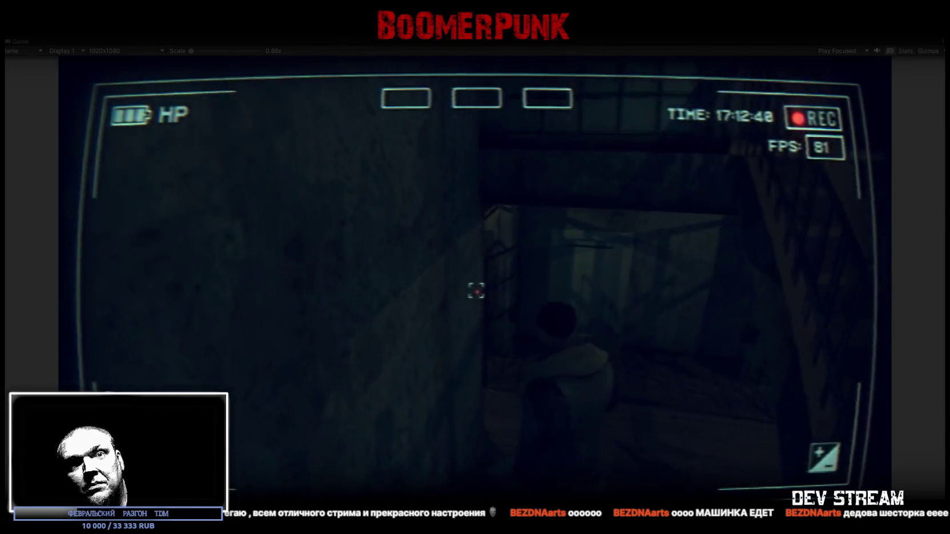
pyautogui.press('w')
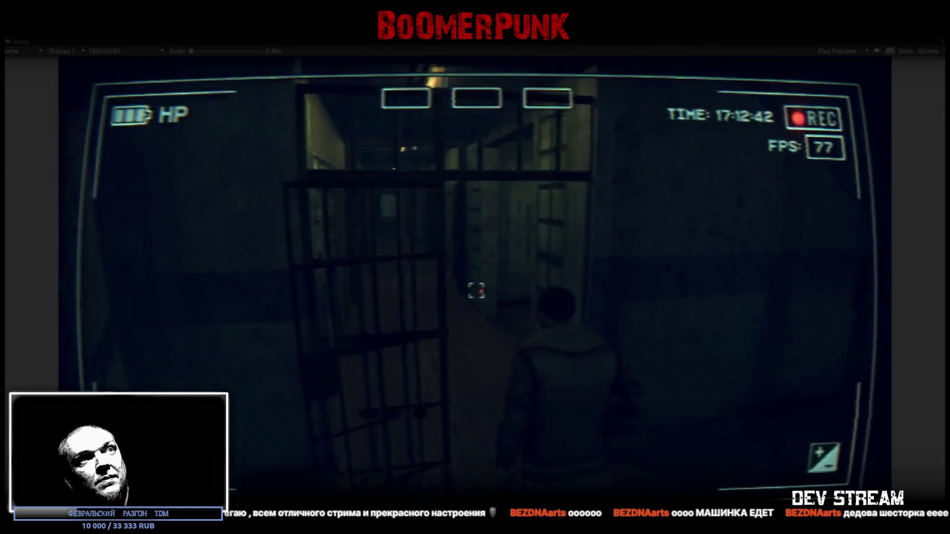
# - Walk into the lit room to view the snowy car yard through the windows and glass door
pyautogui.press('w')
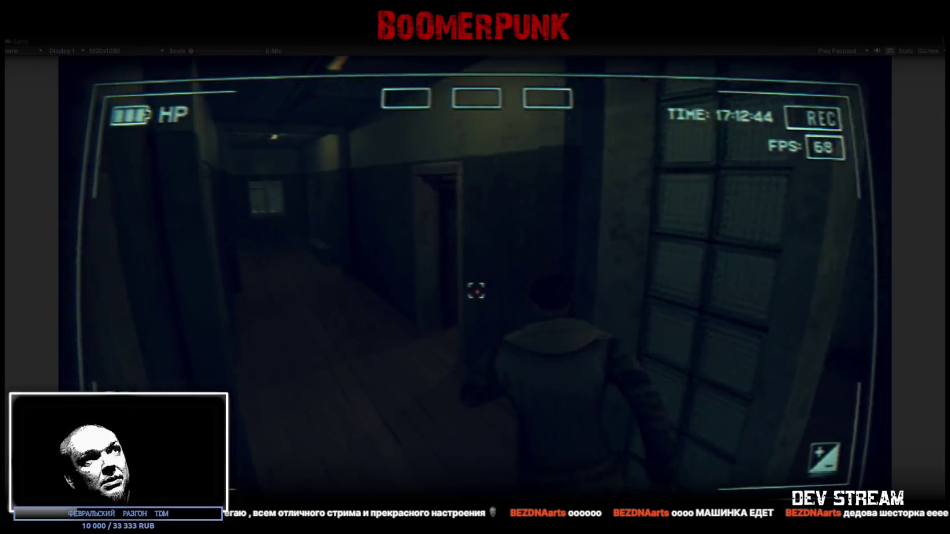
pyautogui.press('w')
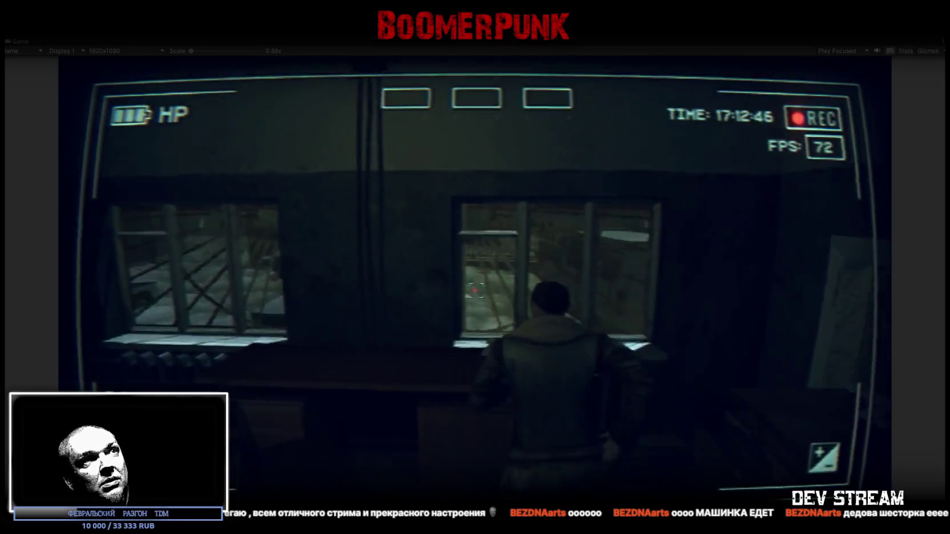
pyautogui.press('a')
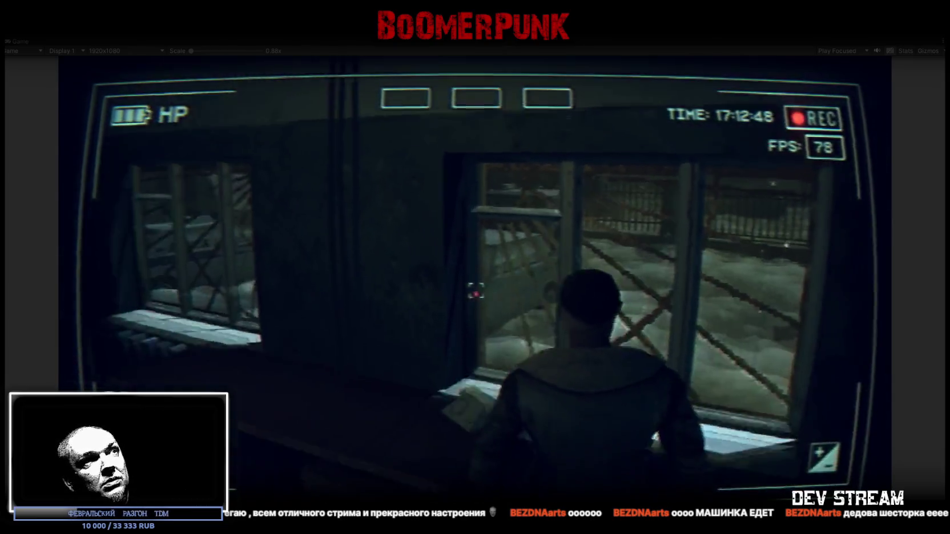
pyautogui.press('w')
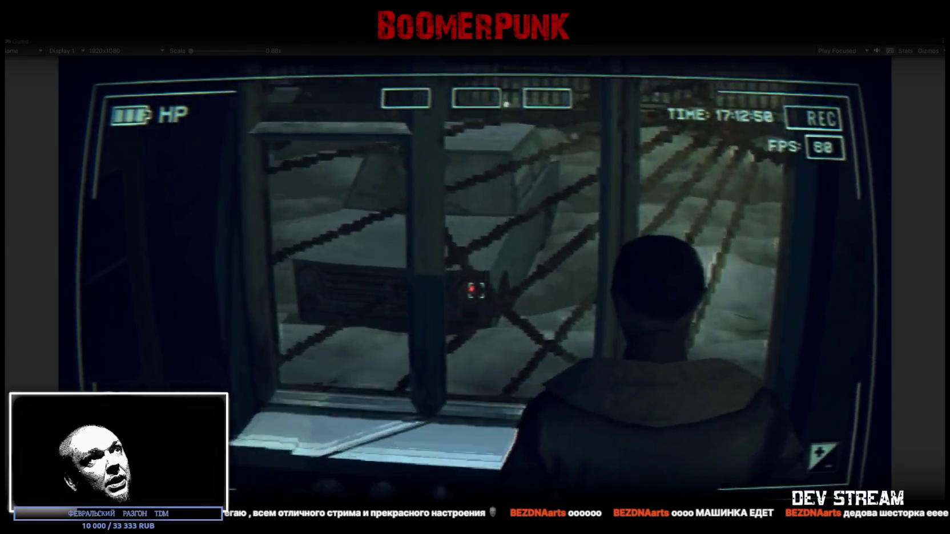
pyautogui.press('s')
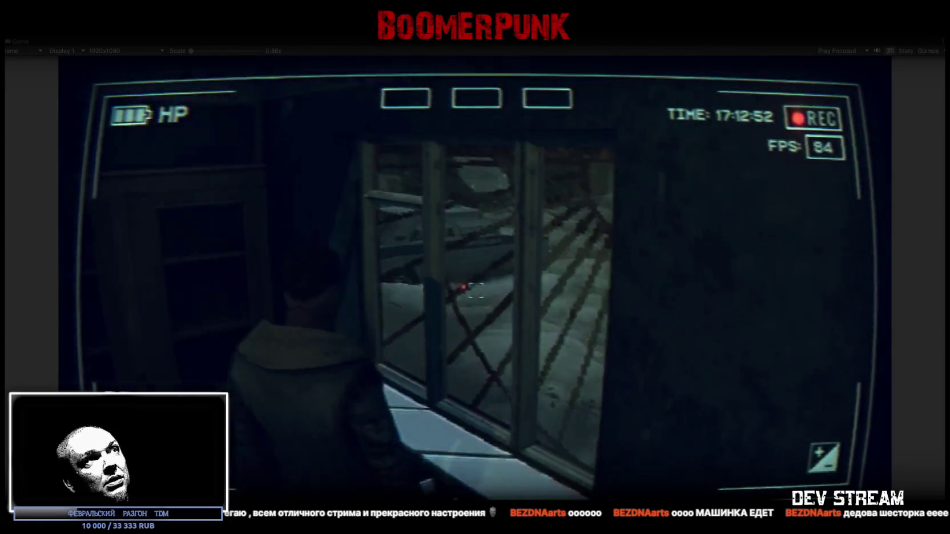
pyautogui.press('w')
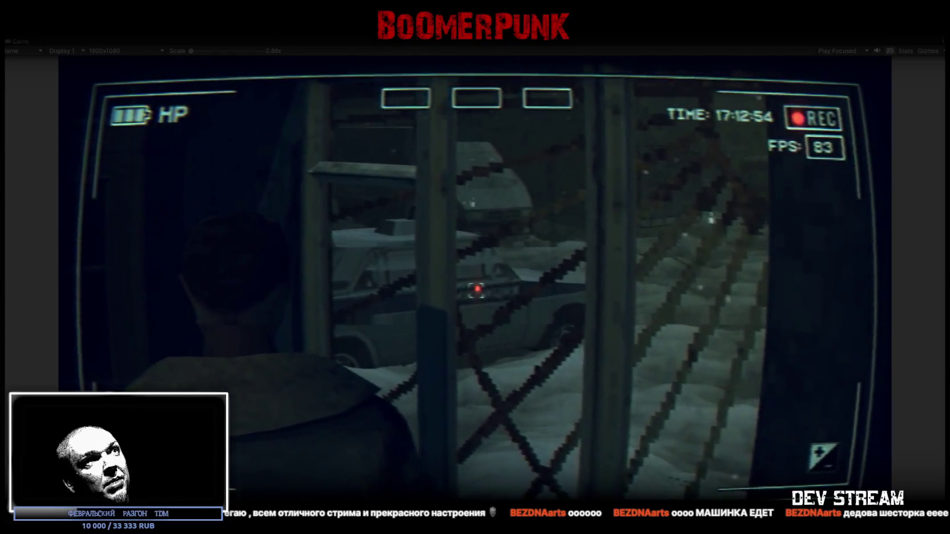
pyautogui.press('w')
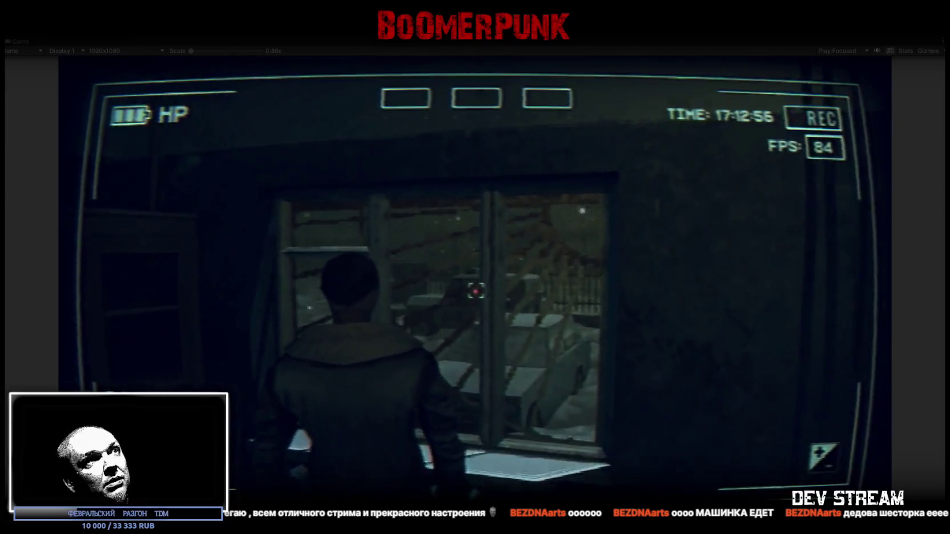
pyautogui.press('s')
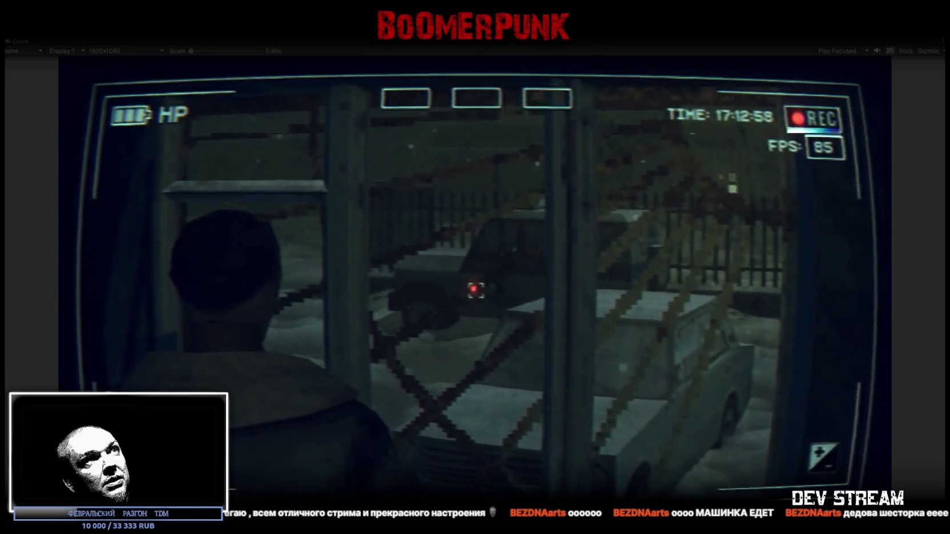
pyautogui.press('s')
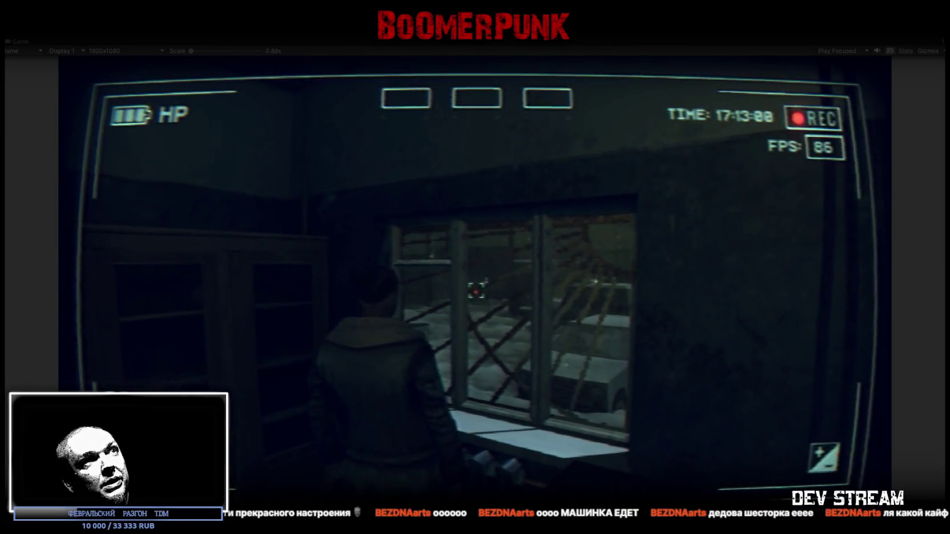
pyautogui.press('d')
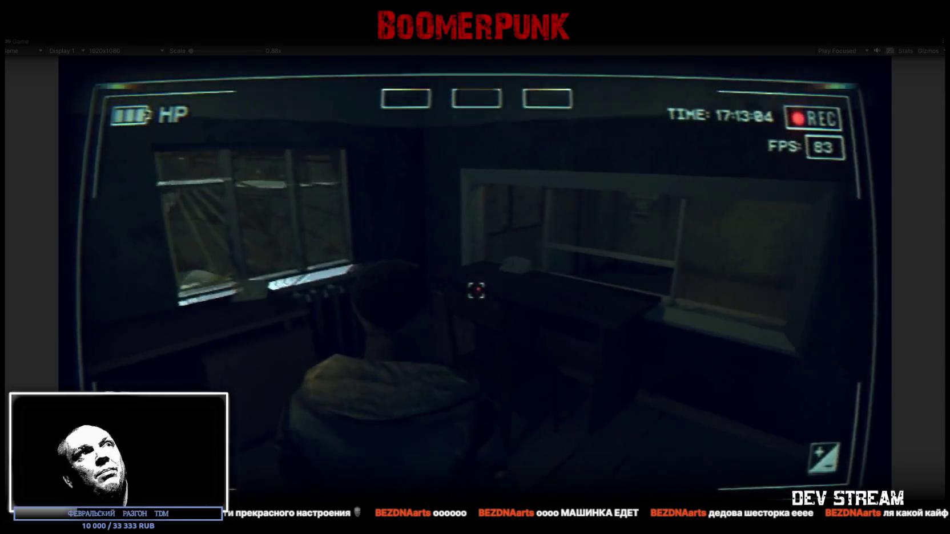
pyautogui.press('Escape')
pyautogui.press('Escape')
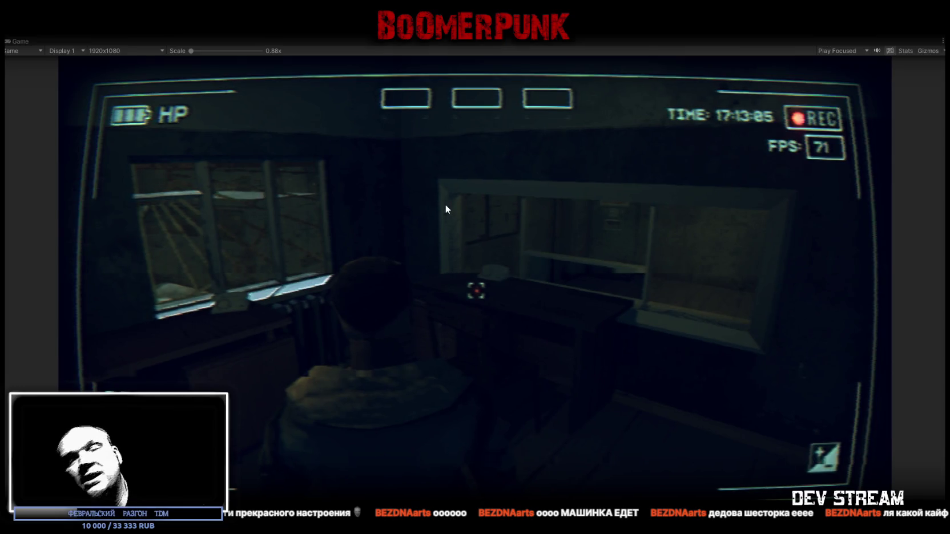